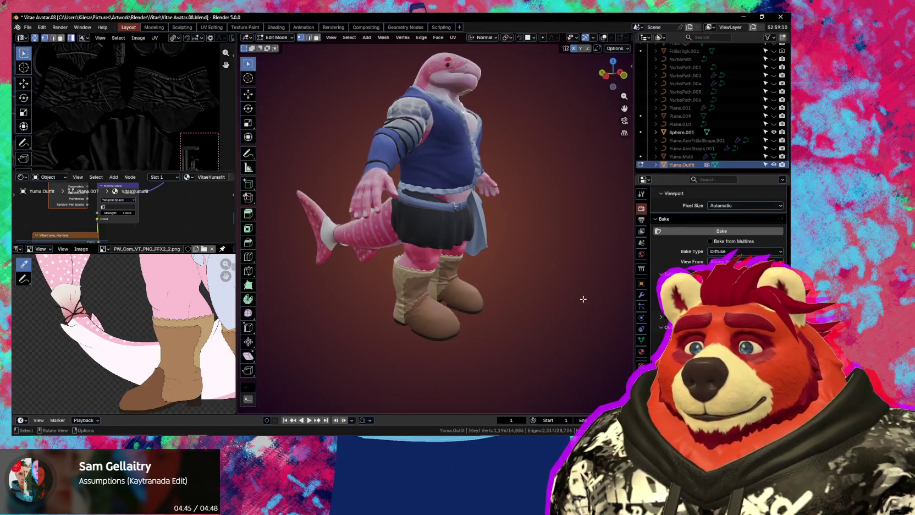
Re-enable viewport overlays and expand the Yuma.Outfit Shape Keys panel in Object Data properties
key("shift+alt+z")
middle_click_drag(522, 299, 494, 314)
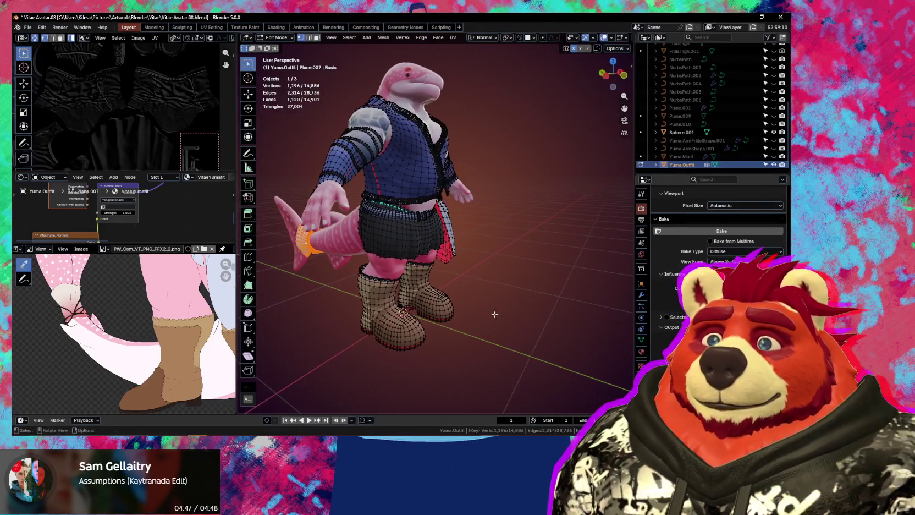
left_click(642, 341)
scroll(714, 230, "up", 3)
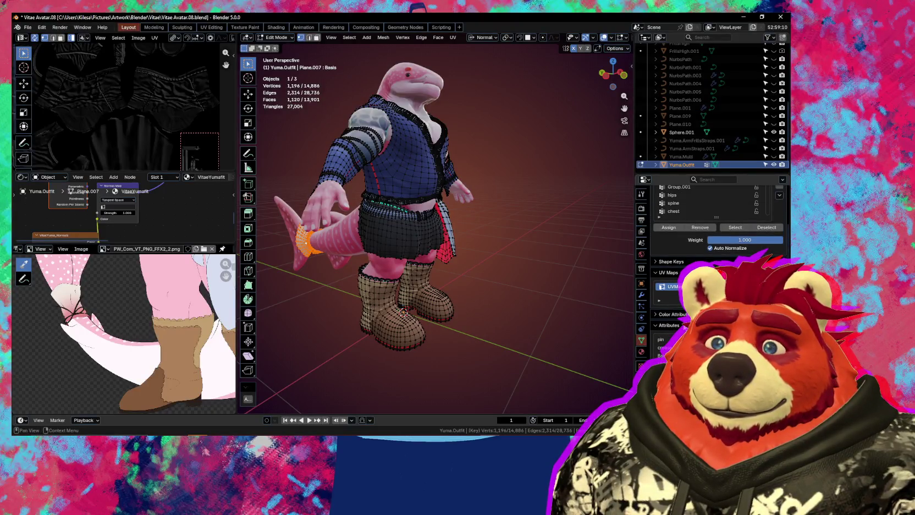
left_click(670, 263)
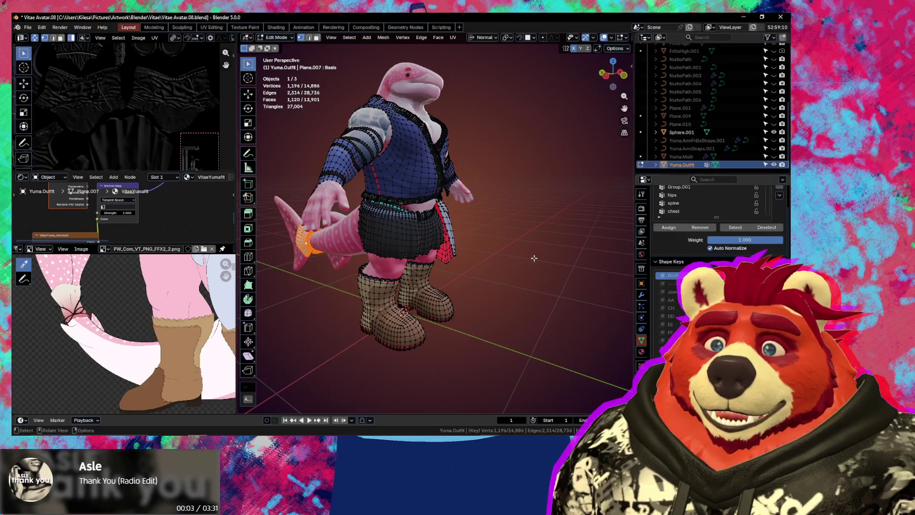
Delete all old outfit shape keys, add a new Basis and Key 1, and enter Edit Mode
key("Tab")
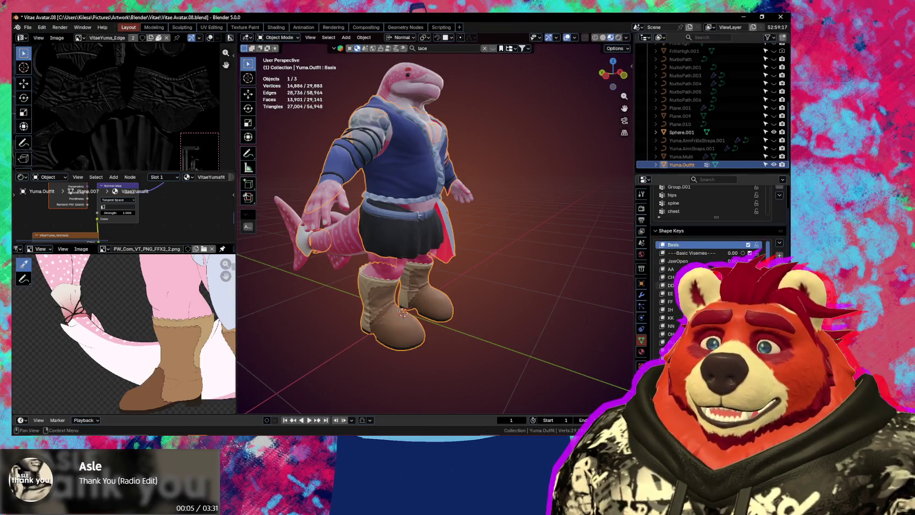
left_click(779, 245)
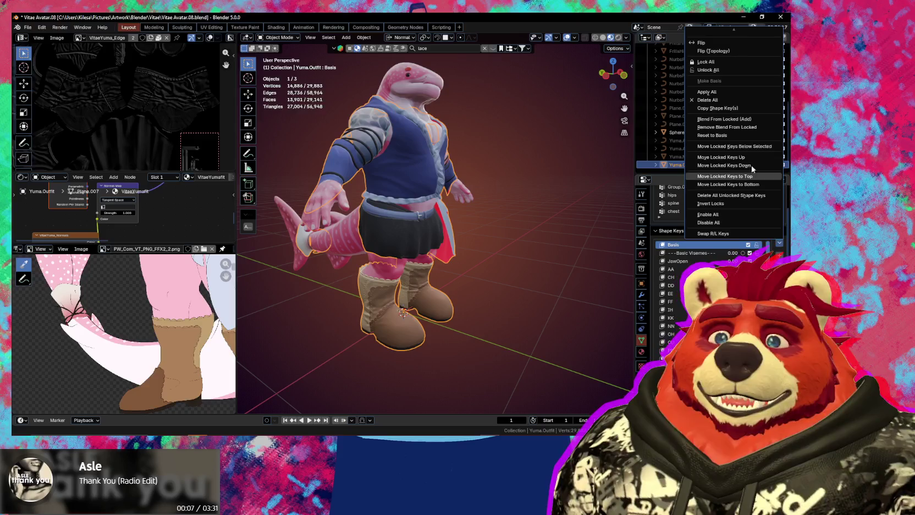
left_click(707, 100)
mouse_move(577, 220)
middle_mouse_down()
mouse_move(532, 219)
mouse_move(516, 300)
middle_mouse_up()
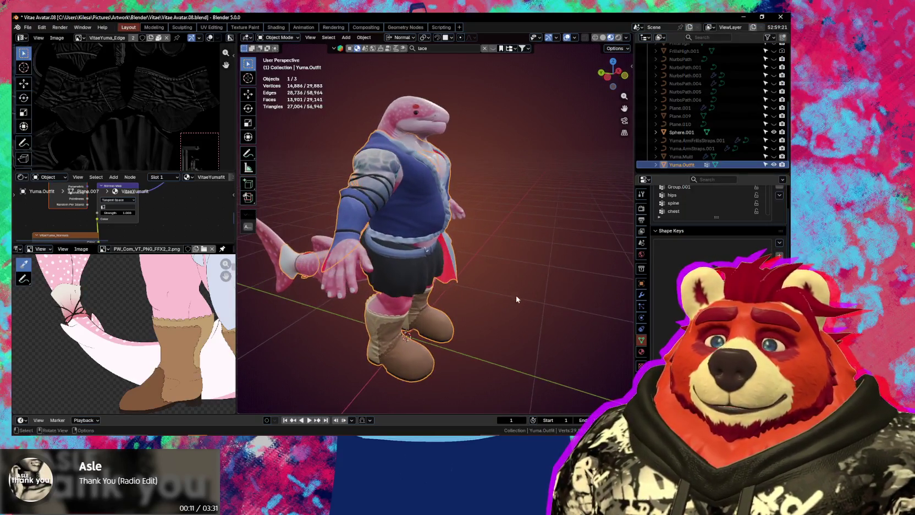
left_click(780, 255)
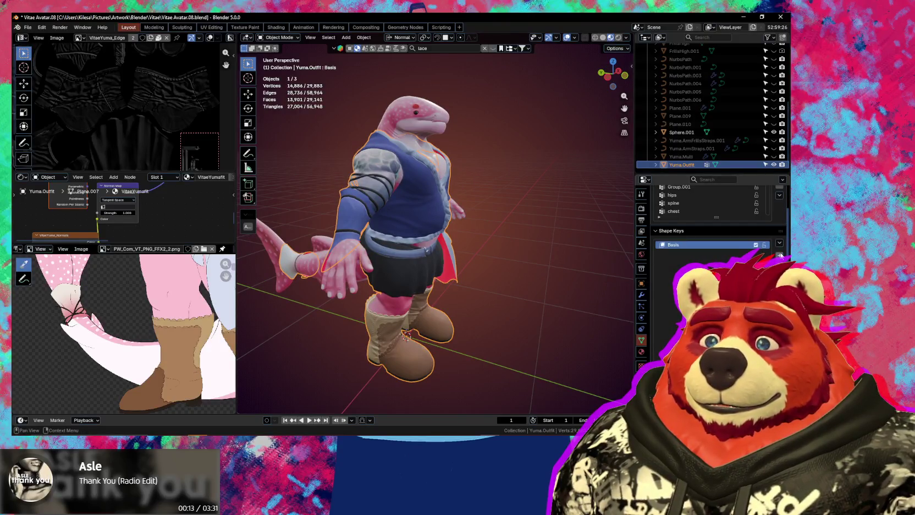
key("Tab")
Select the linked vest piece and set the transform orientation to Global
middle_click_drag(434, 262, 451, 260)
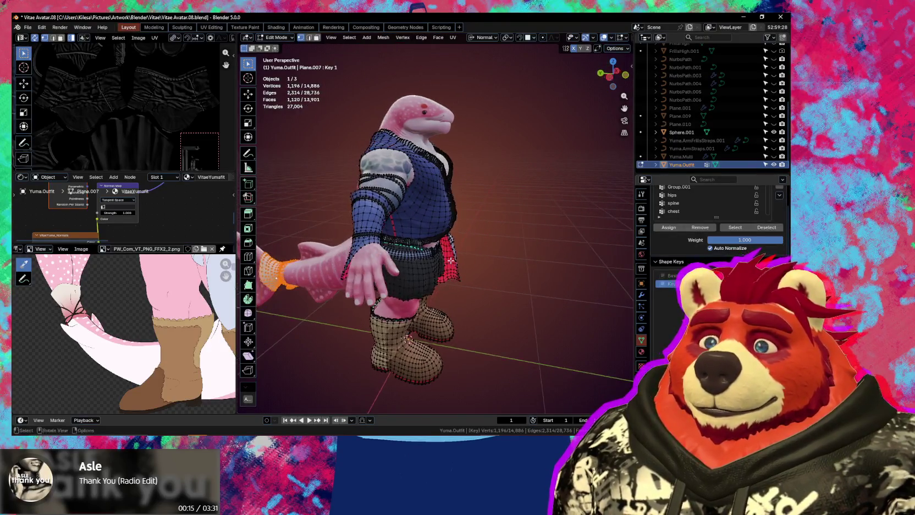
key("l")
middle_click_drag(426, 203, 423, 239)
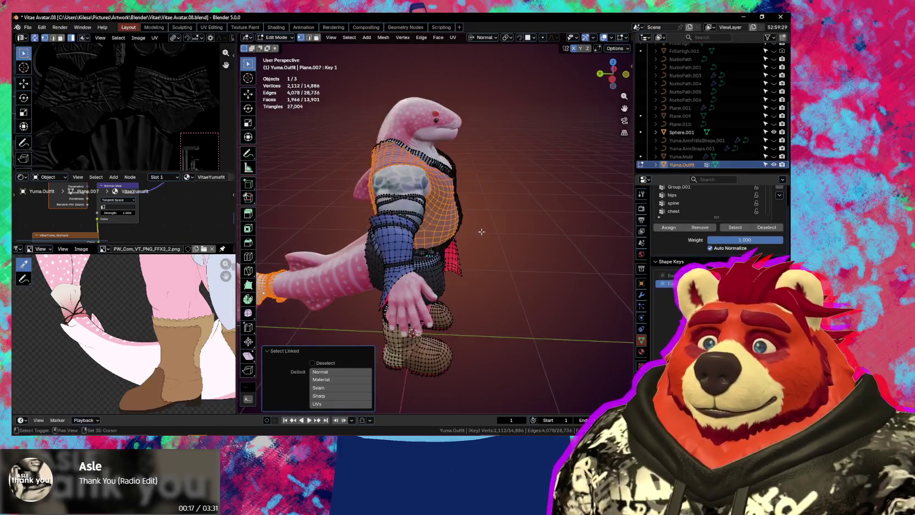
key("g")
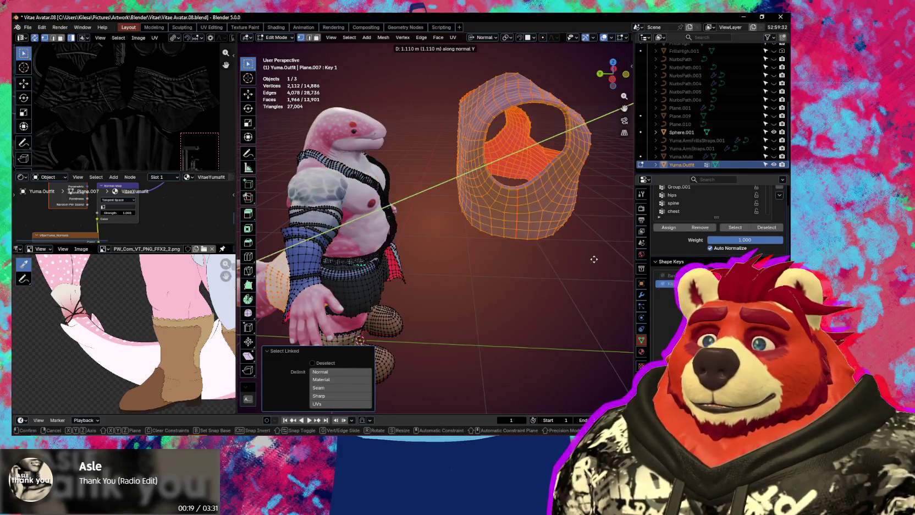
key("Escape")
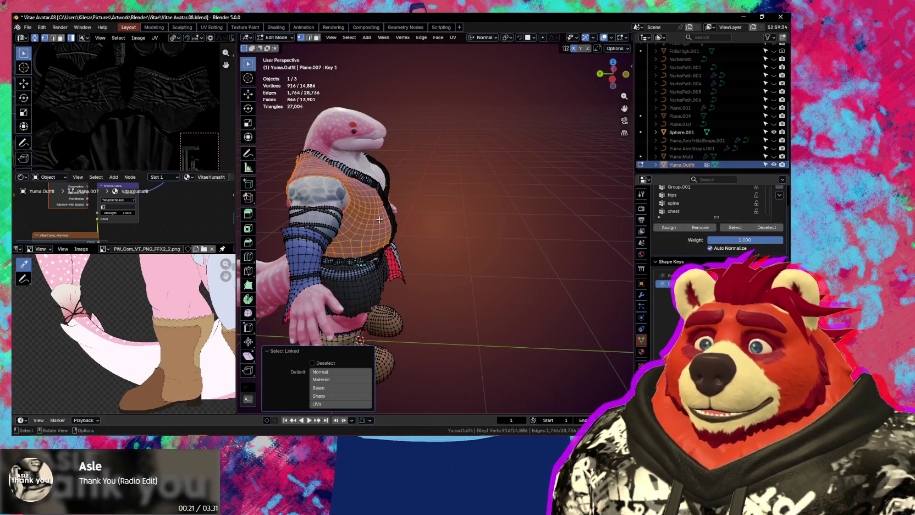
key("comma")
left_click(396, 148)
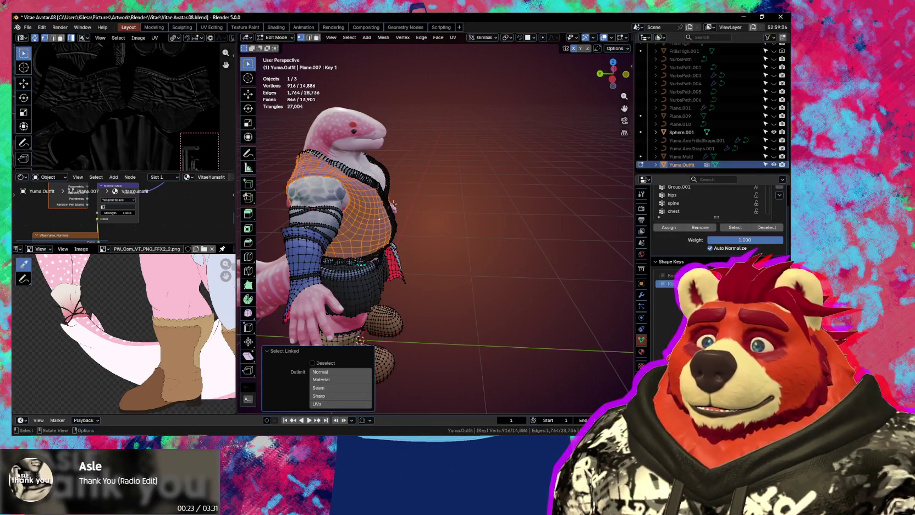
middle_click_drag(396, 151, 406, 220)
key("comma")
left_click(363, 220)
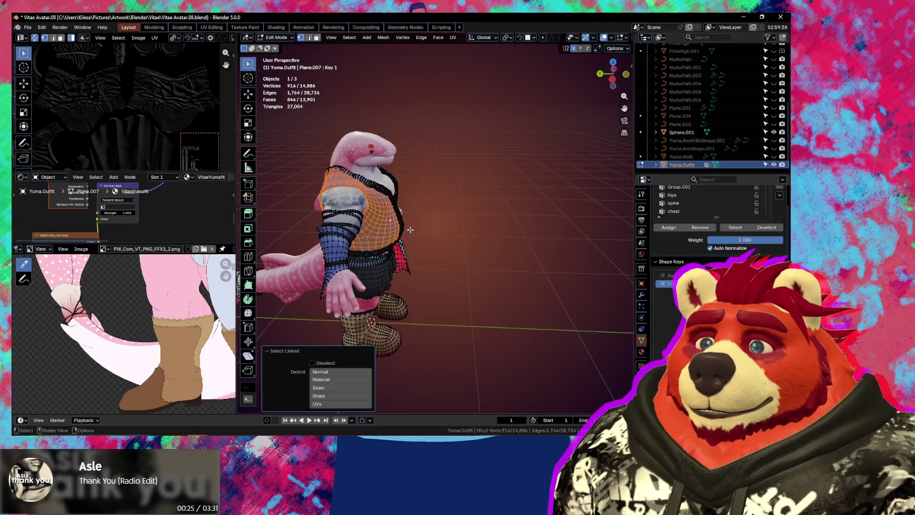
Move the vest along Y about two metres out beside the shark
key("g")
key("y")
left_click(541, 245)
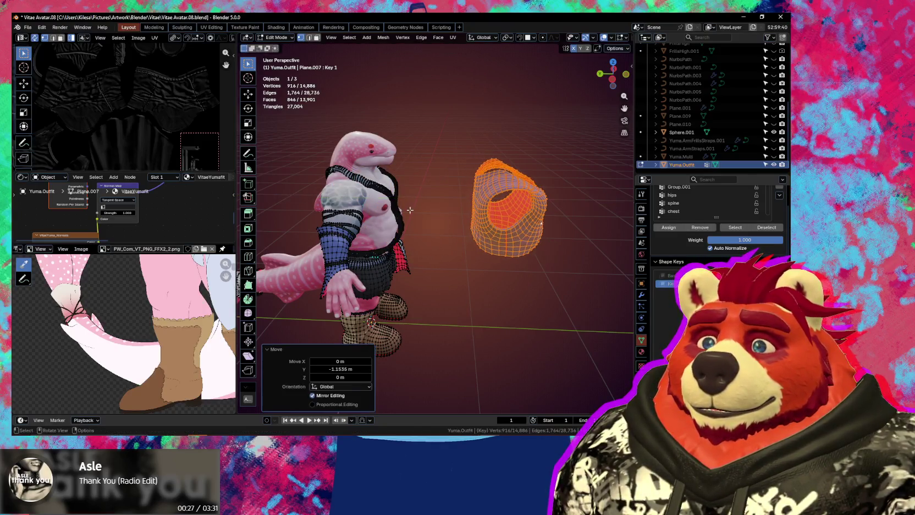
key("l")
middle_click_drag(396, 203, 376, 248)
key("g")
key("y")
left_click(536, 251)
scroll(536, 250, "up", 2)
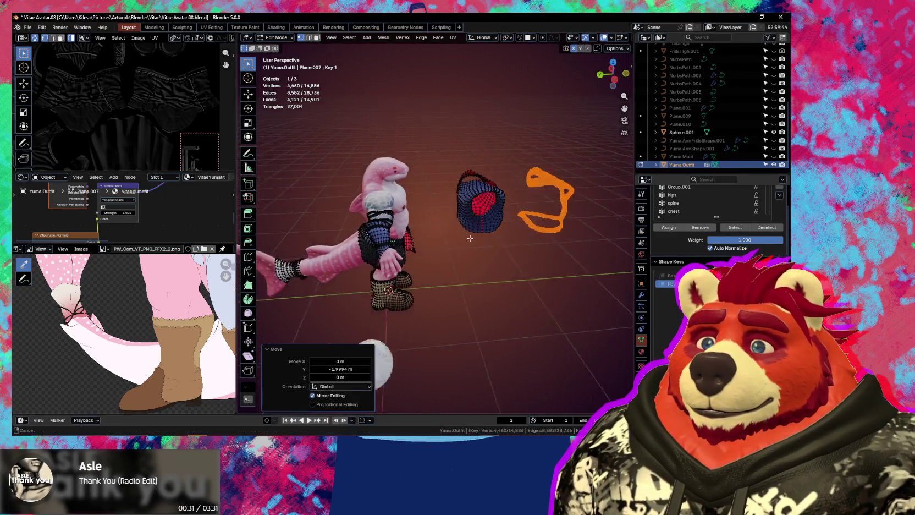
middle_click_drag(536, 250, 401, 243)
Select the linked tail cuff and raise it along Z above the tail
middle_click_drag(282, 271, 332, 267)
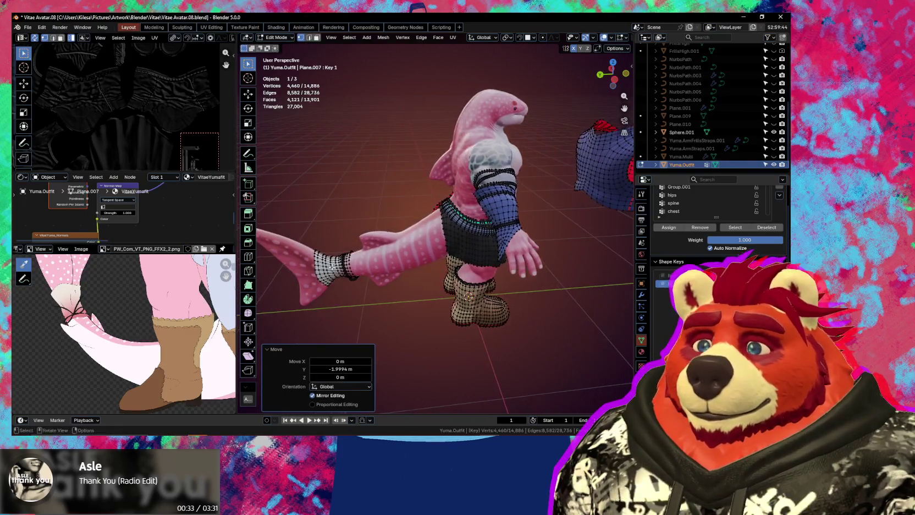
left_click(332, 268)
key("l")
key("g")
key("z")
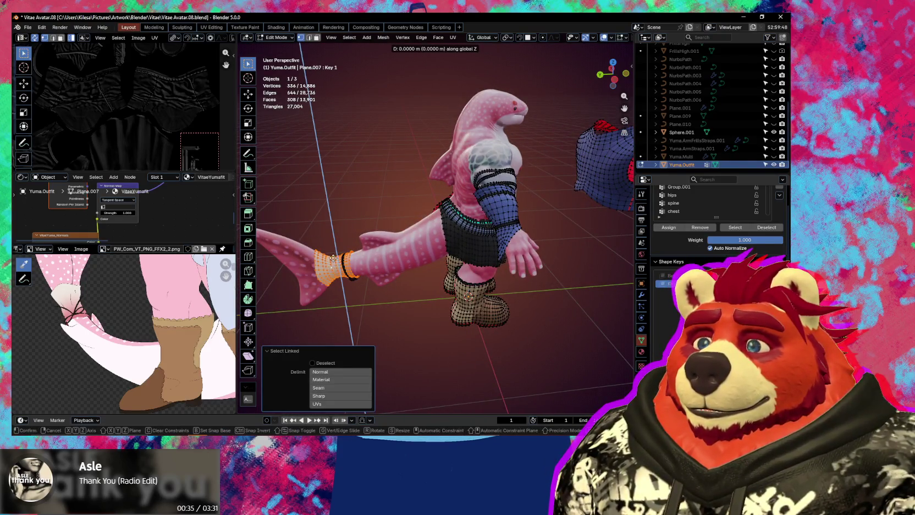
left_click(337, 236)
Lift the linked tail ring about a metre straight up along Z
key("l")
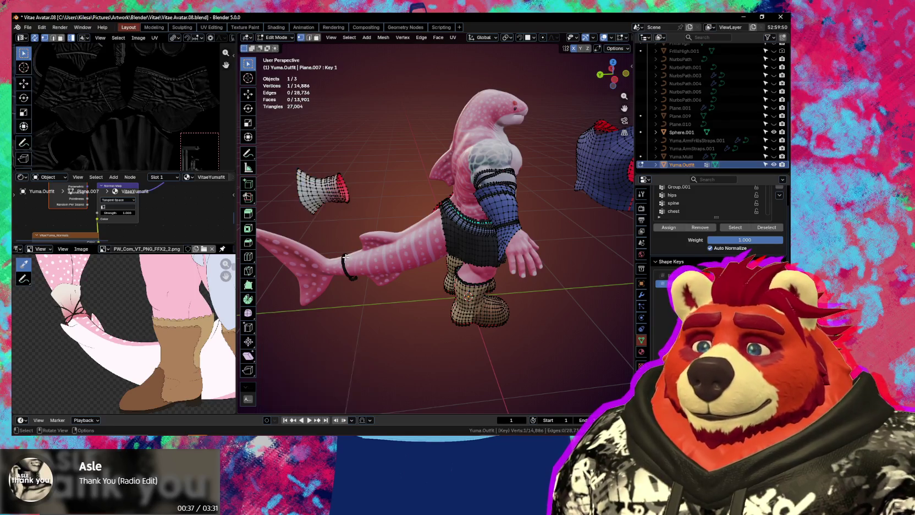
key("g")
key("z")
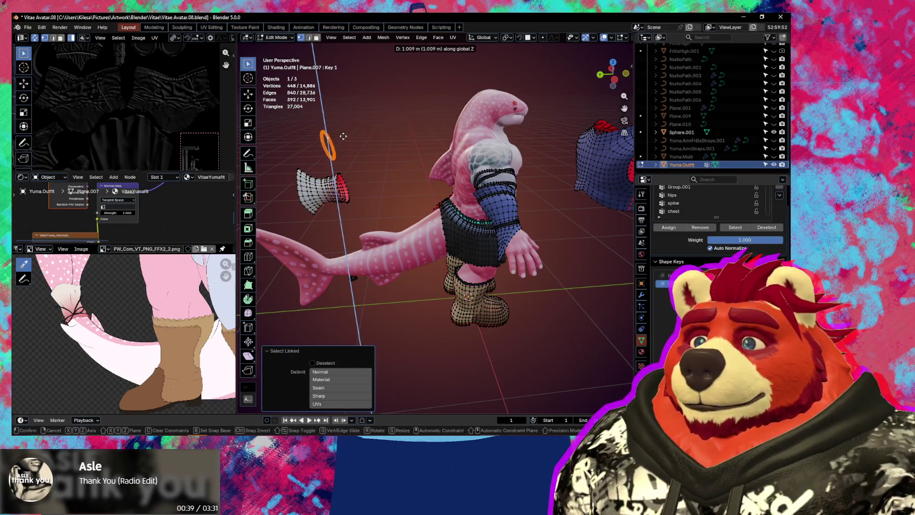
left_click(344, 135)
middle_click_drag(343, 135, 355, 247)
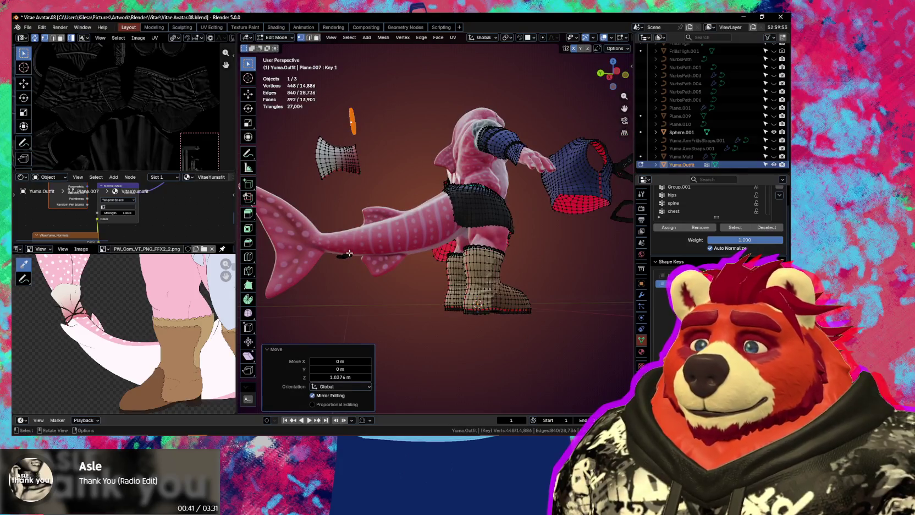
Raise the next small linked tail piece along Z above the tail
left_click(349, 253)
key("l")
key("g")
key("z")
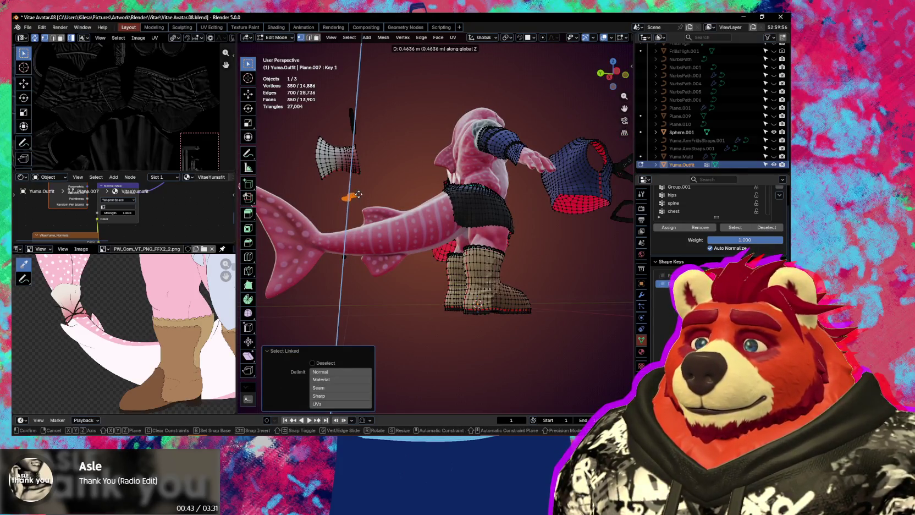
left_click(358, 194)
middle_click_drag(358, 194, 341, 242)
Select the whole linked strap and lift it about 1.4 m along Z
left_click(345, 237)
key("l")
key("g")
key("z")
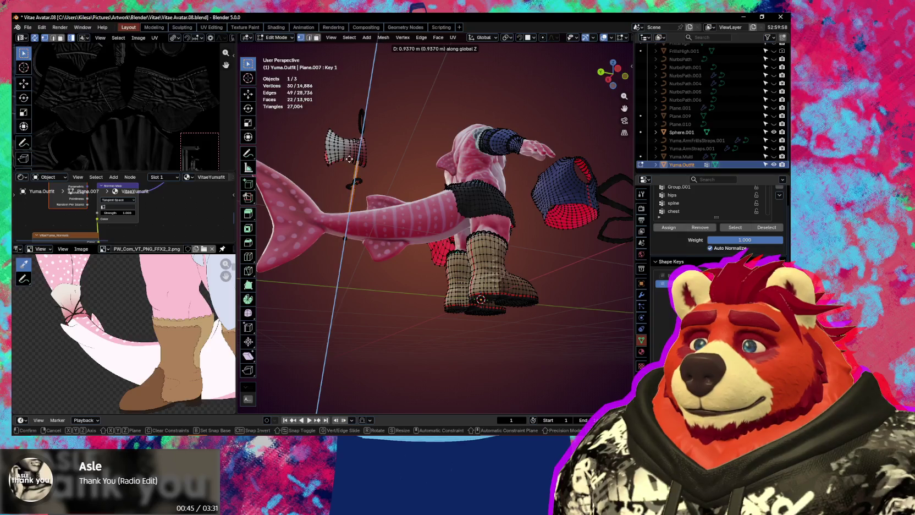
key("Escape")
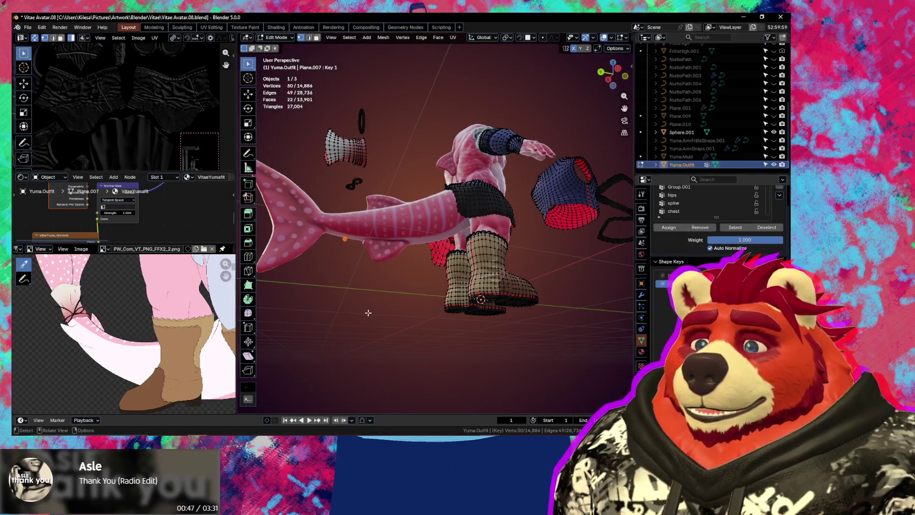
key("ctrl+l")
middle_click_drag(368, 313, 363, 286)
key("g")
key("z")
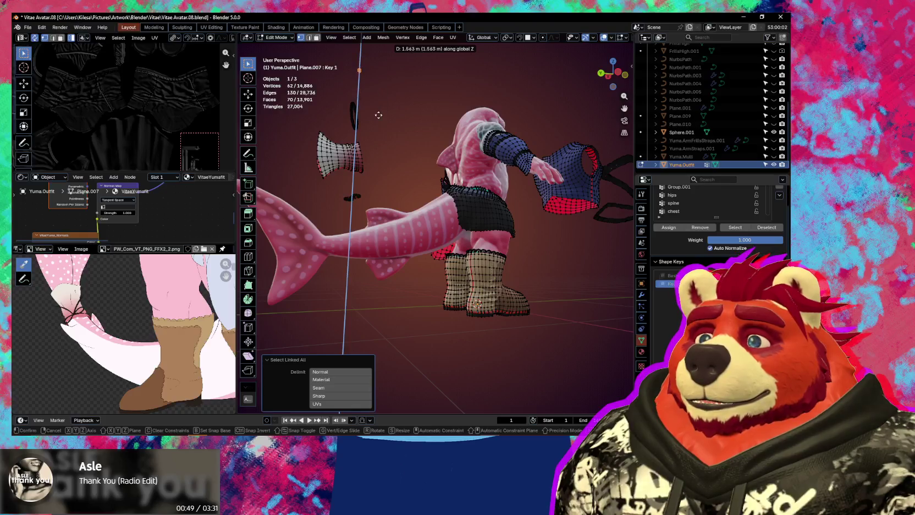
left_click(379, 118)
mouse_move(380, 120)
middle_mouse_down()
mouse_move(461, 256)
mouse_move(363, 174)
middle_mouse_up()
scroll(363, 175, "up", 3)
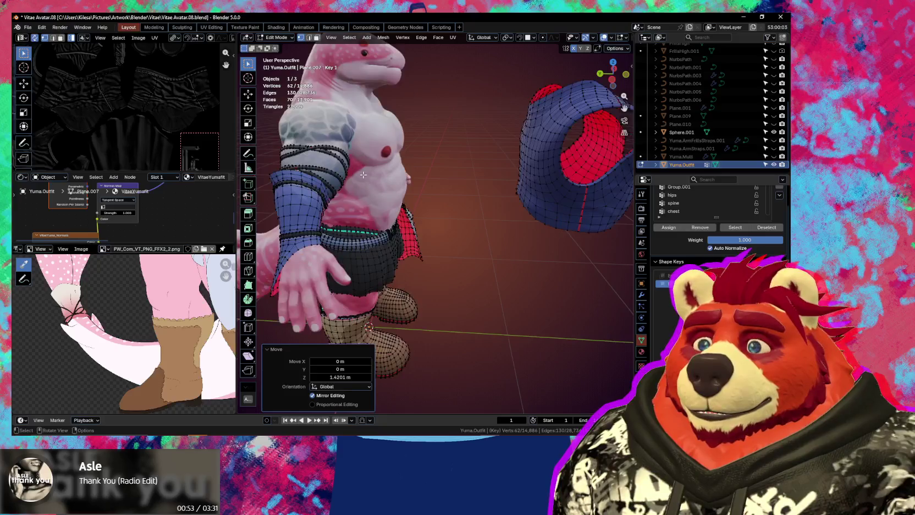
scroll(363, 175, "down", 2)
Move the linked arm band along Y out beside the shark
key("l")
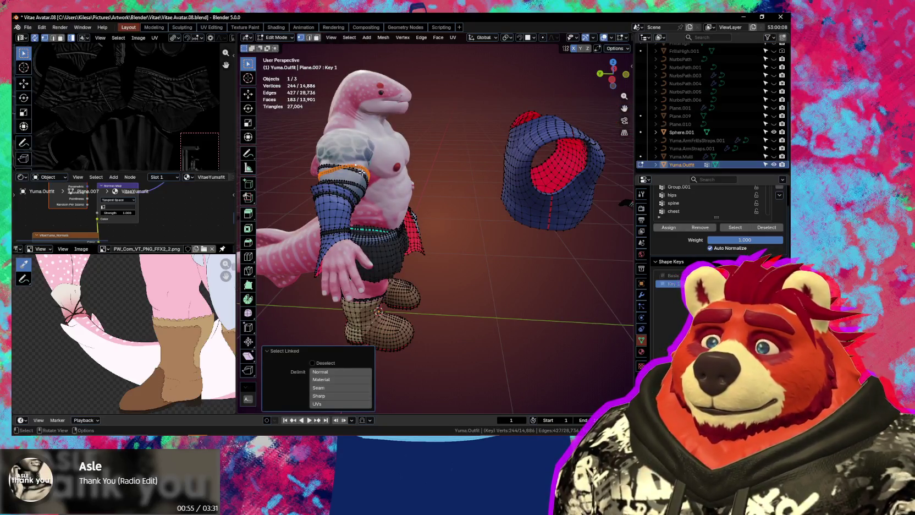
scroll(361, 173, "down", 2)
key("g")
key("y")
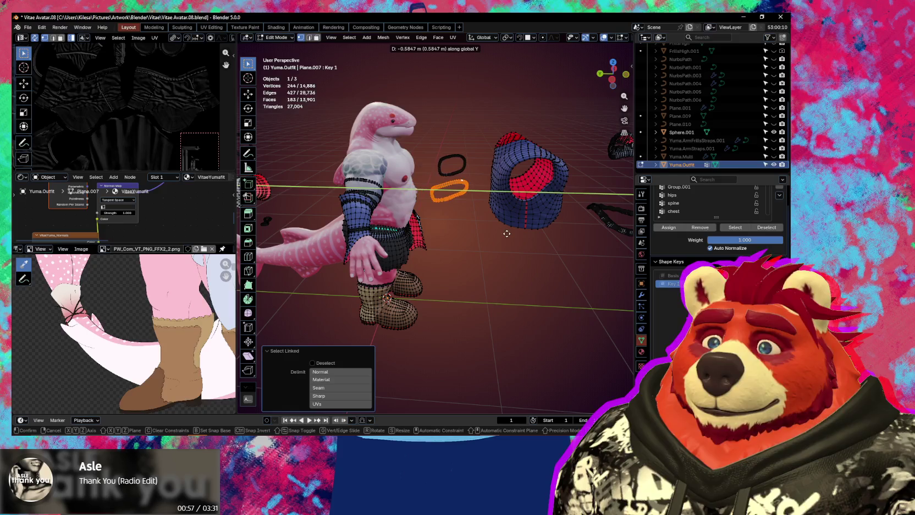
left_click(509, 235)
left_click(375, 188)
Move the next arm ring out and set it higher beside the shark
key("l")
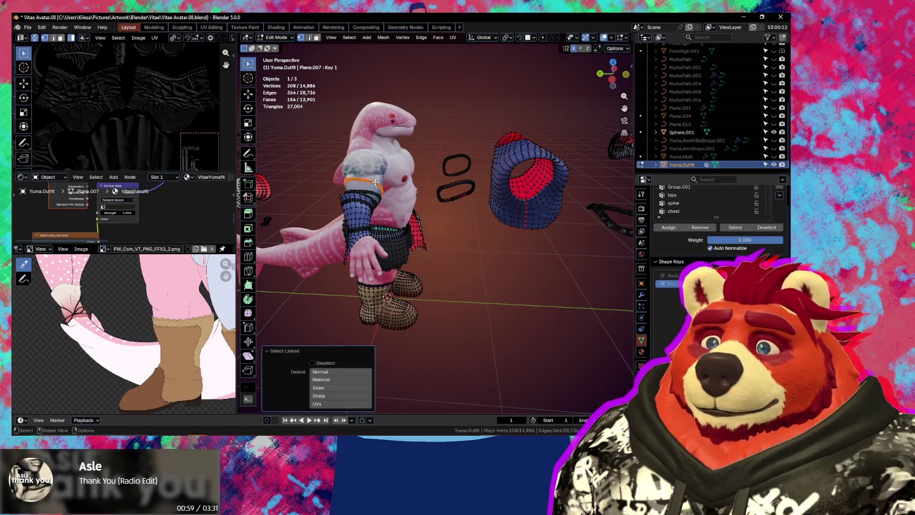
key("g")
key("y")
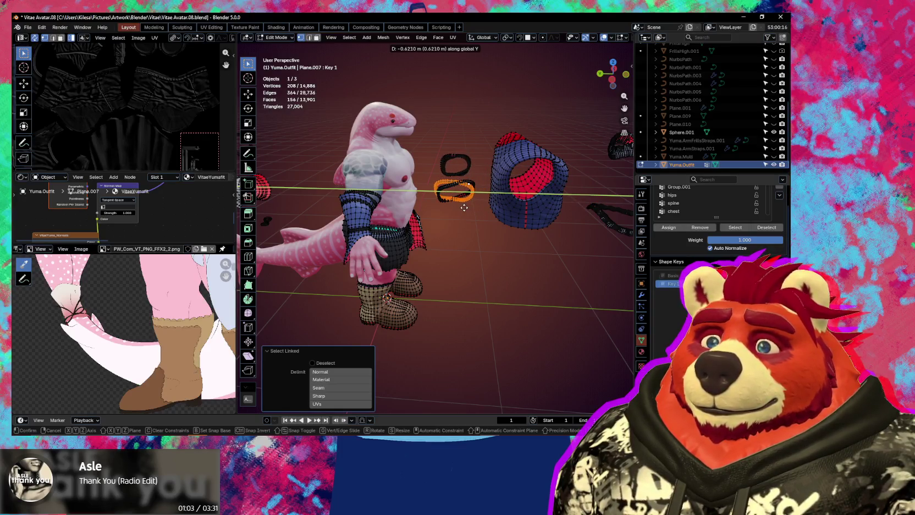
key("z")
left_click(461, 164)
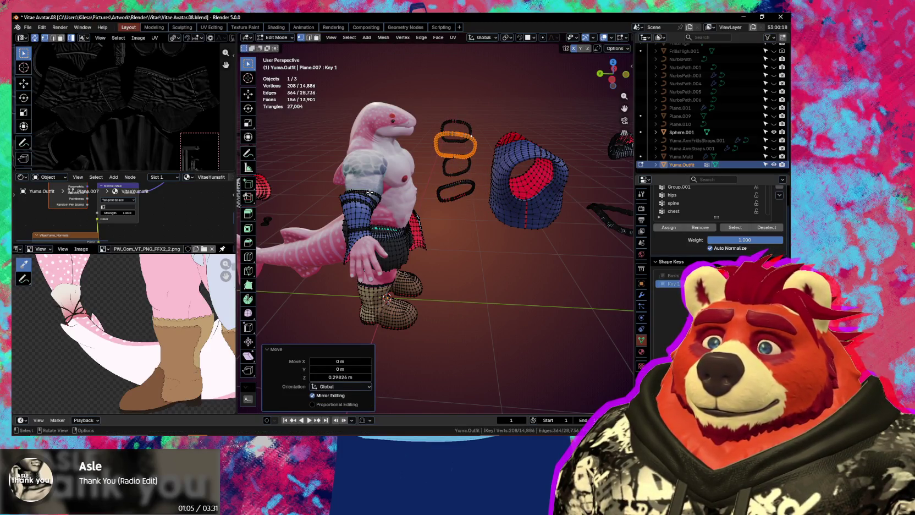
Move another arm ring out along Y, then lower it along Z into the stack
key("l")
key("g")
key("y")
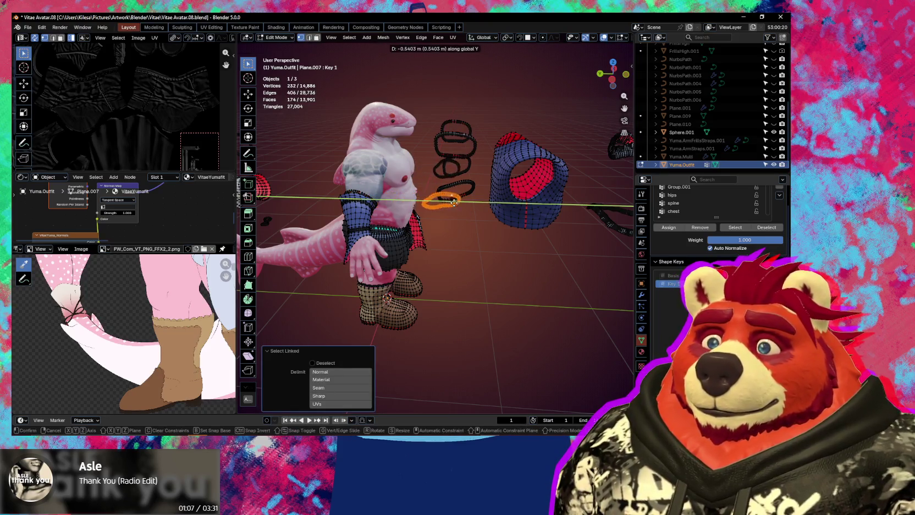
left_click(465, 205)
key("g")
key("z")
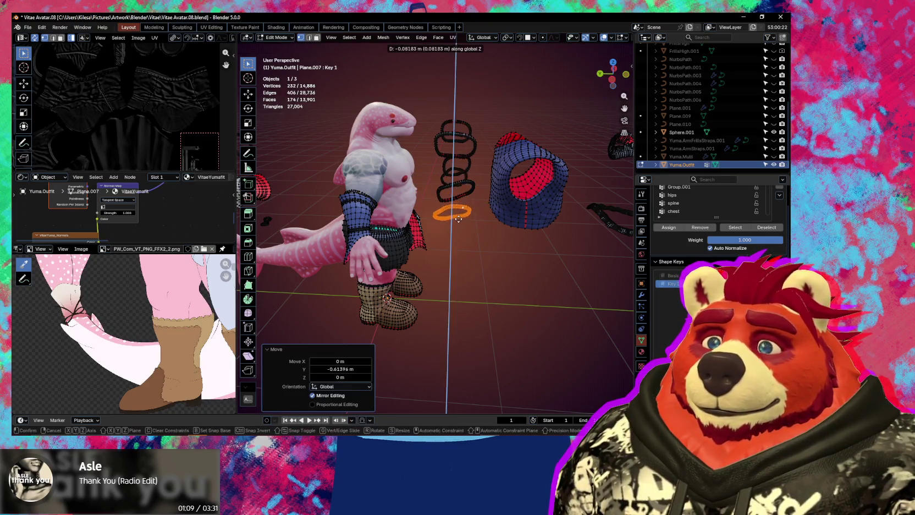
left_click(459, 226)
Move the next arm ring out along Y and lower it along Z into the stack
key("l")
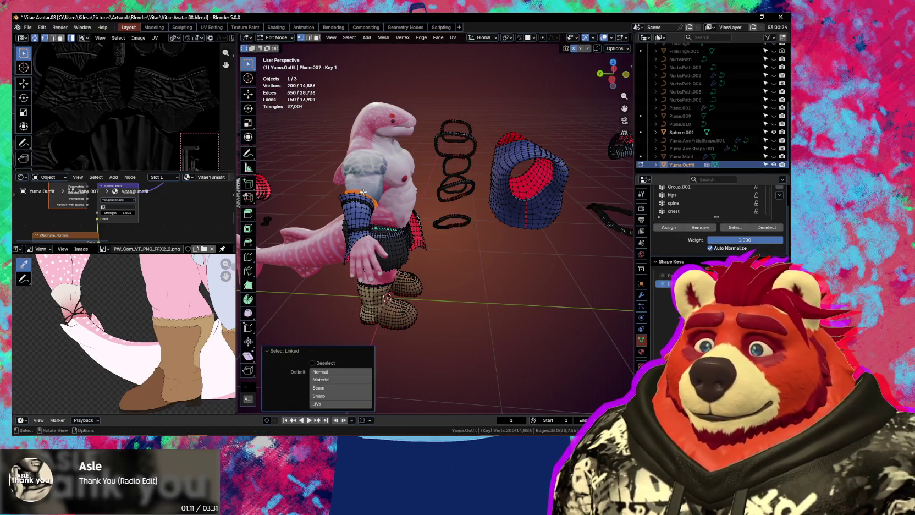
key("g")
key("y")
left_click(457, 225)
key("g")
key("z")
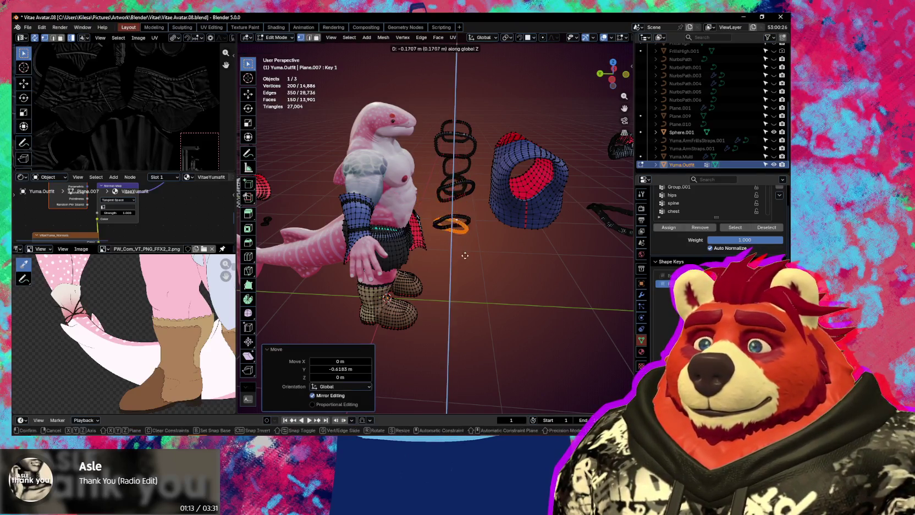
left_click(467, 282)
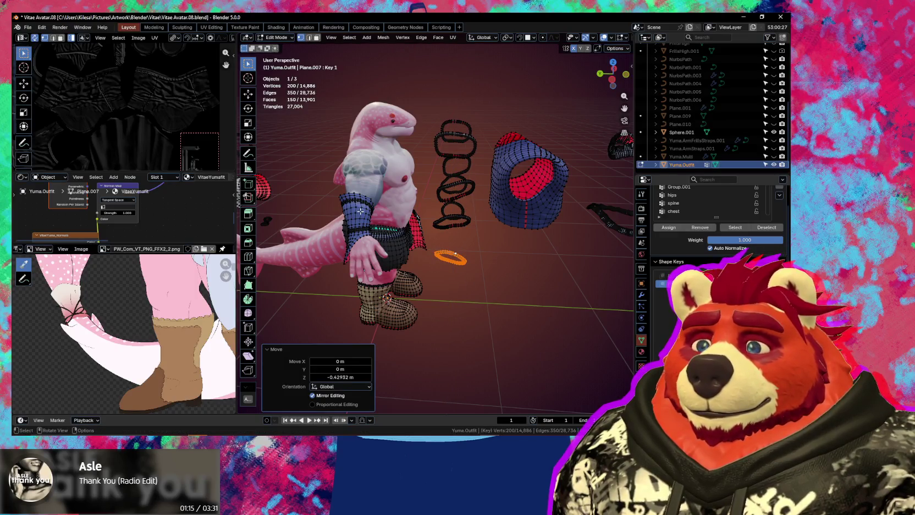
key("l")
middle_click_drag(360, 211, 399, 252)
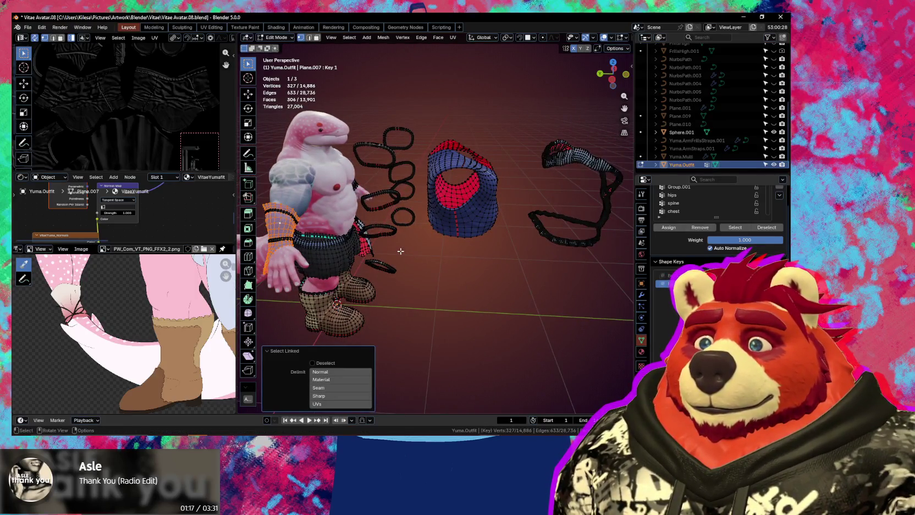
Move the selected bracer out along Y to the right
key("g")
key("y")
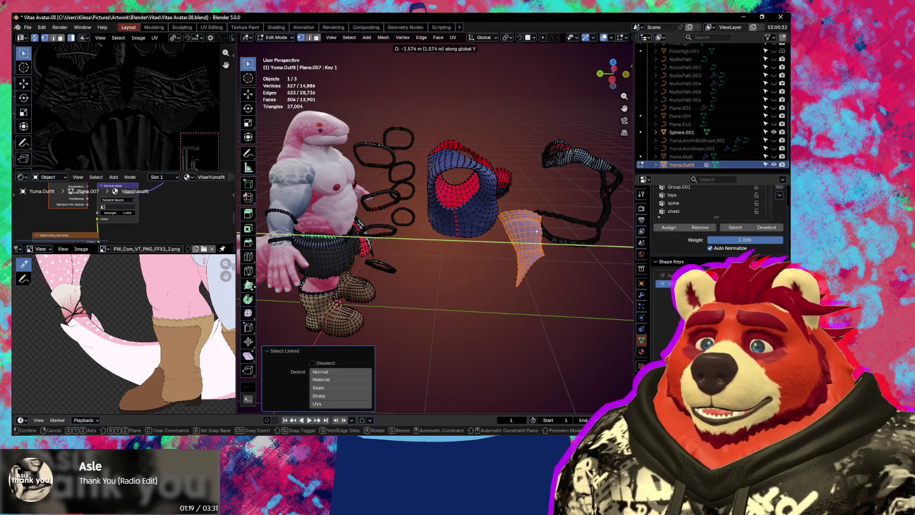
left_click(325, 268)
mouse_move(324, 267)
middle_mouse_down()
mouse_move(335, 251)
mouse_move(289, 230)
middle_mouse_up()
Select the other linked bracer and place it high above the other pieces
left_click(289, 229)
key("l")
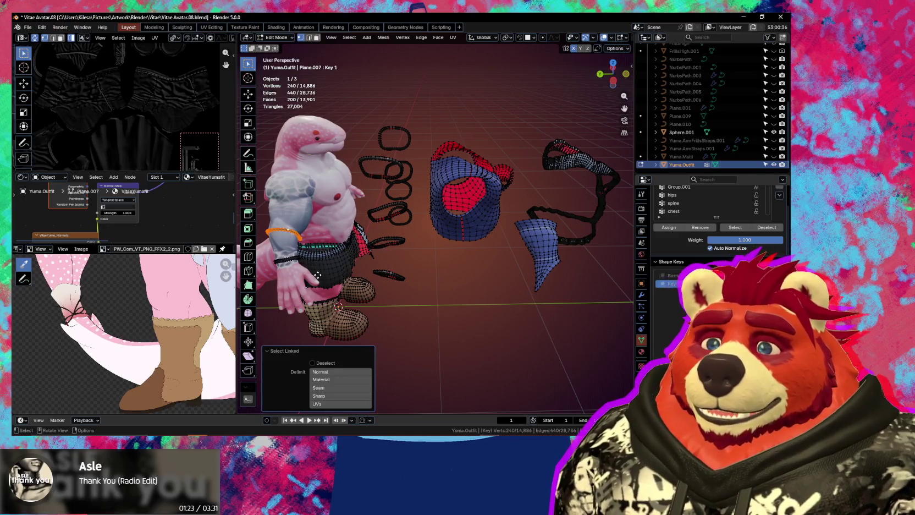
key("g")
key("y")
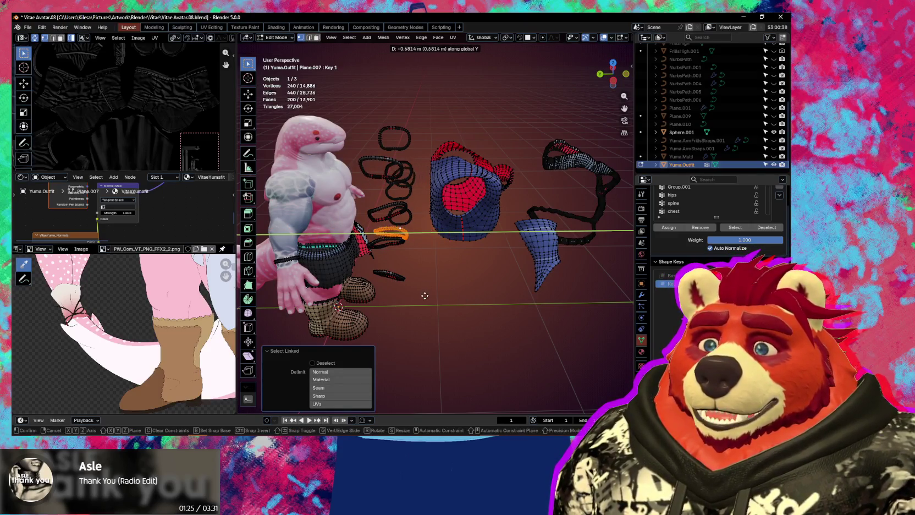
key("z")
left_click(382, 172)
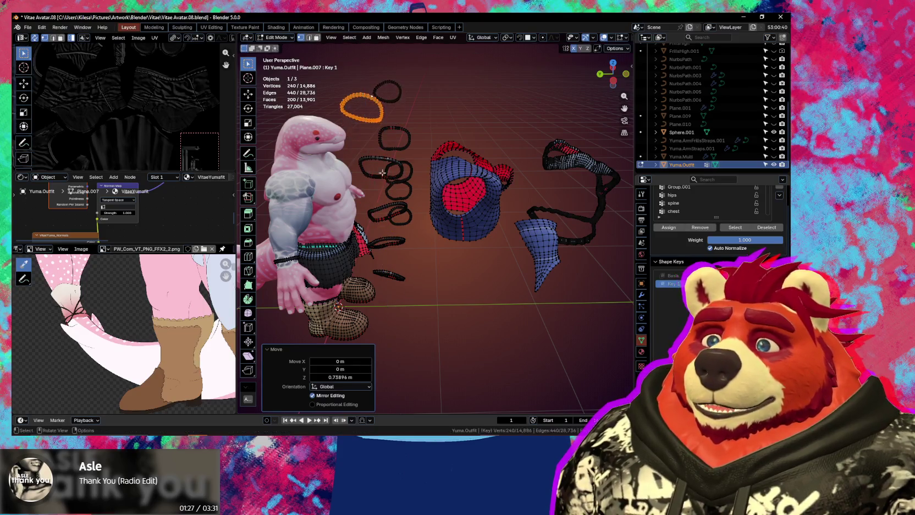
Move the next linked bracer piece along Y out beside the shark
left_click(287, 257)
key("l")
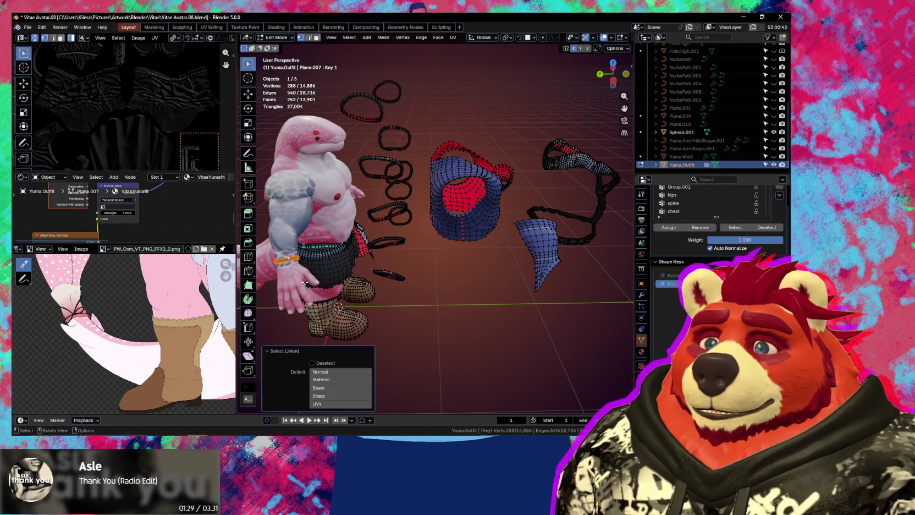
key("g")
key("y")
left_click(465, 290)
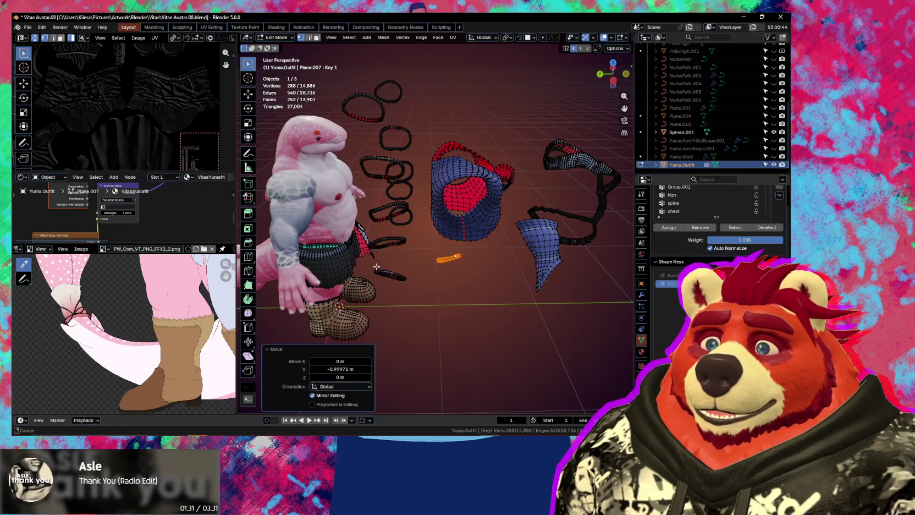
mouse_move(465, 290)
middle_mouse_down()
mouse_move(411, 261)
mouse_move(405, 237)
mouse_move(435, 267)
middle_mouse_up()
Move the linked belt ring far out along Y, then back closer to the group
key("l")
key("g")
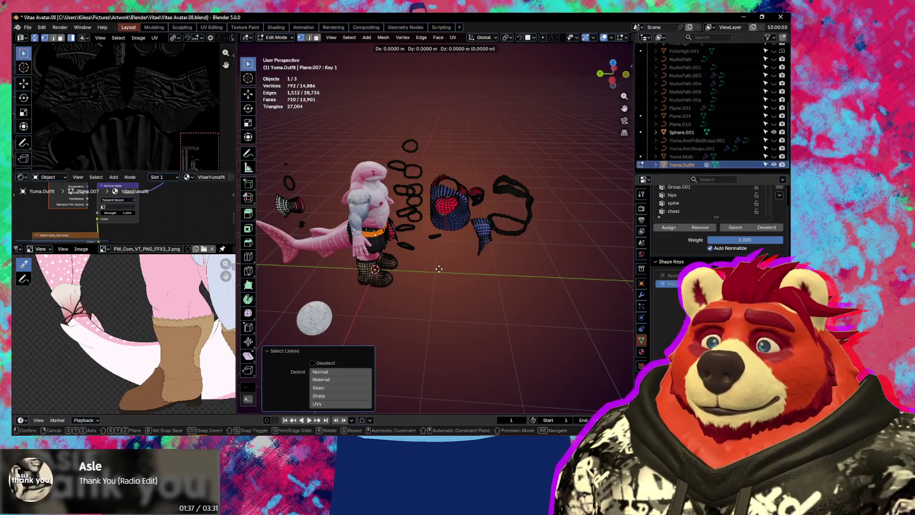
key("y")
left_click(609, 264)
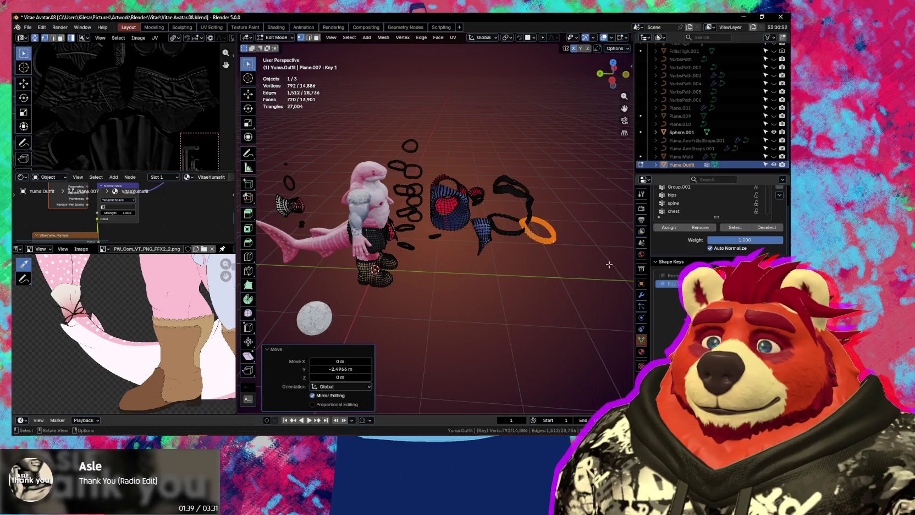
key("g")
key("y")
left_click(578, 287)
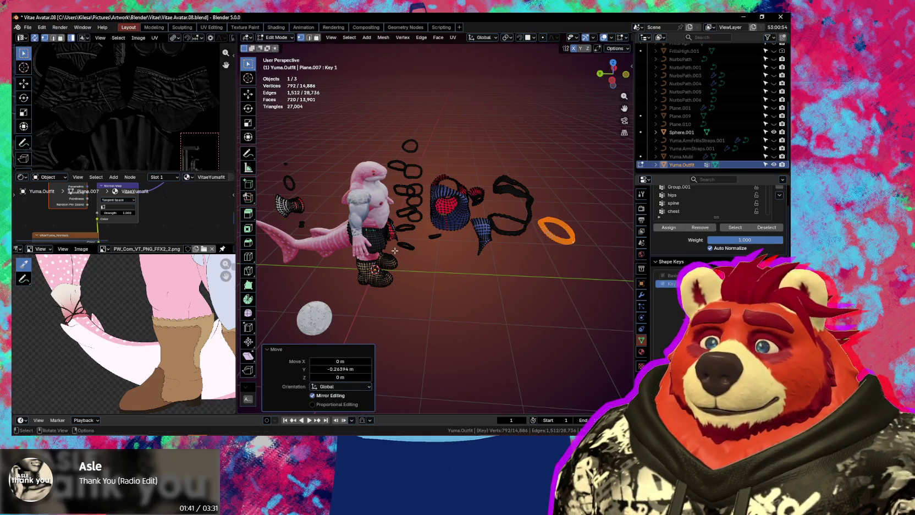
scroll(336, 250, "up", 2)
scroll(336, 250, "up", 2)
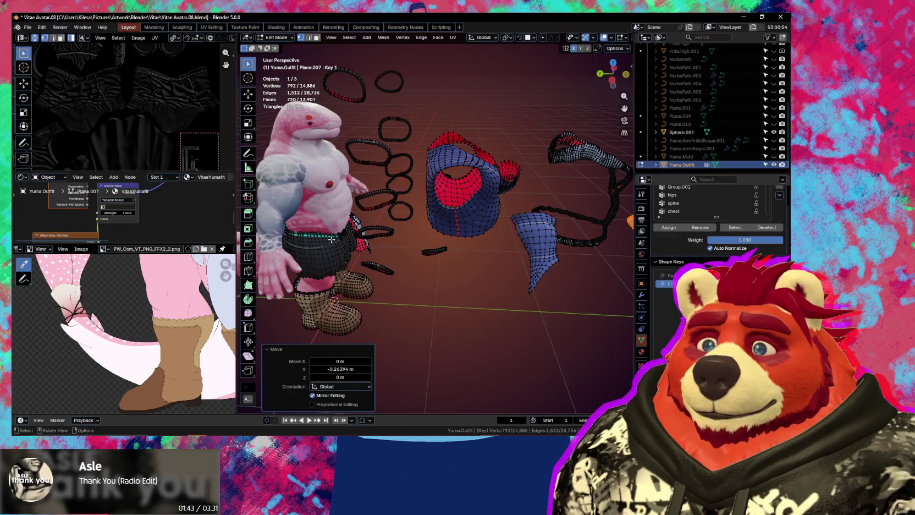
Lift the linked shorts mesh, then set it down beside the shark
key("l")
scroll(330, 249, "down", 3)
scroll(352, 256, "down", 2)
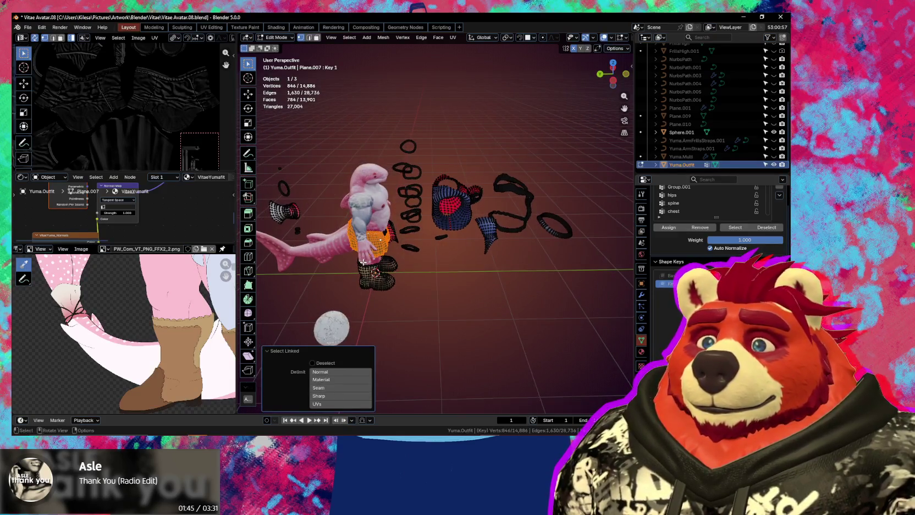
key("g")
key("z")
left_click(411, 160)
key("g")
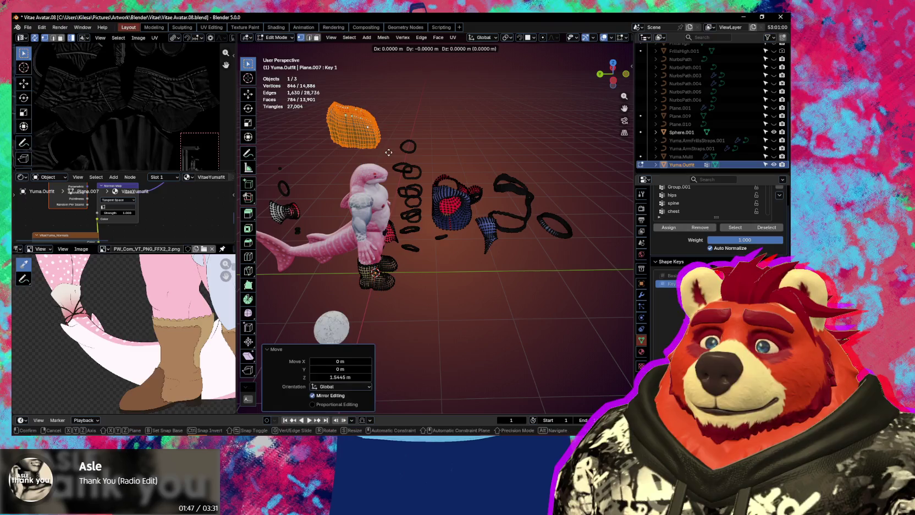
key("y")
key("z")
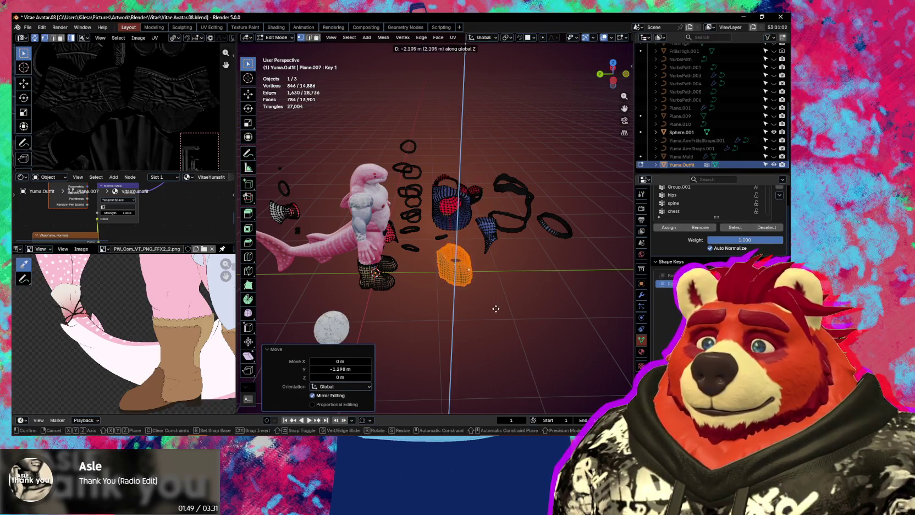
left_click(495, 309)
scroll(496, 309, "up", 2)
middle_click_drag(440, 286, 386, 270)
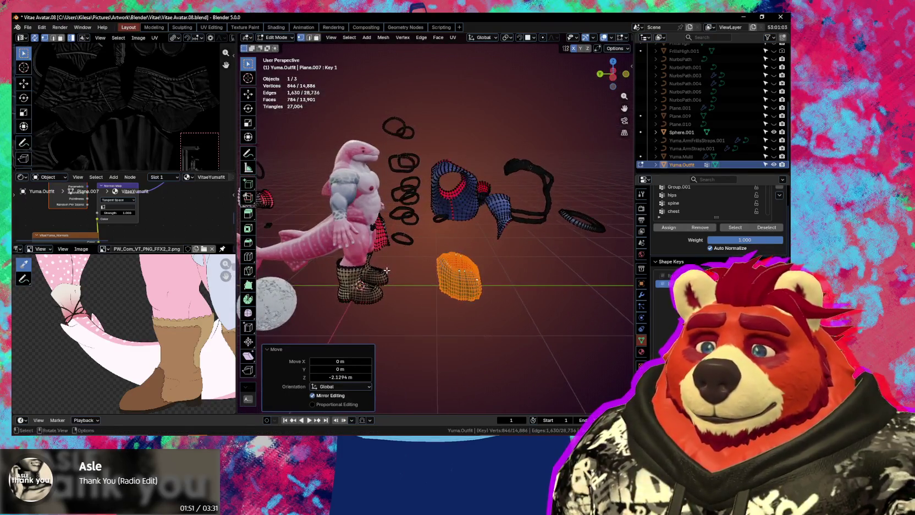
Move the boots out along Y to the right and nudge them along X
double_click(357, 273)
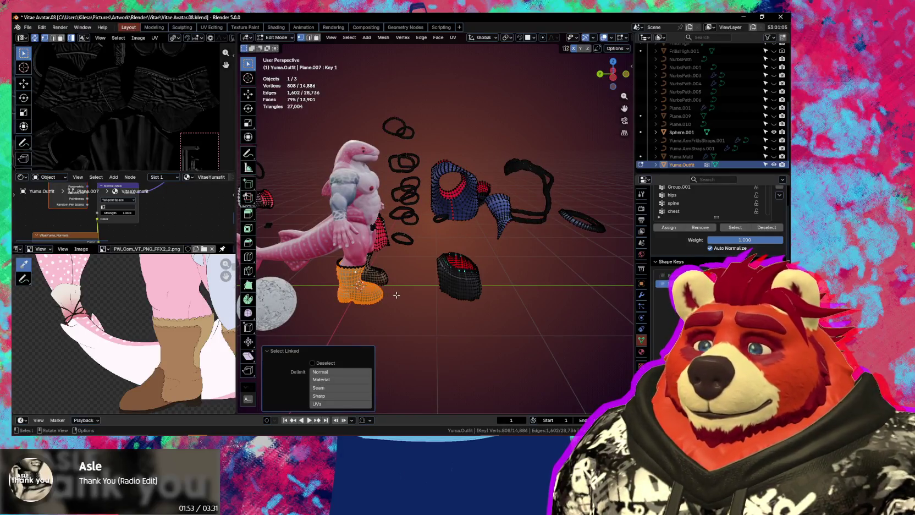
key("g")
key("y")
left_click(558, 313)
key("g")
key("x")
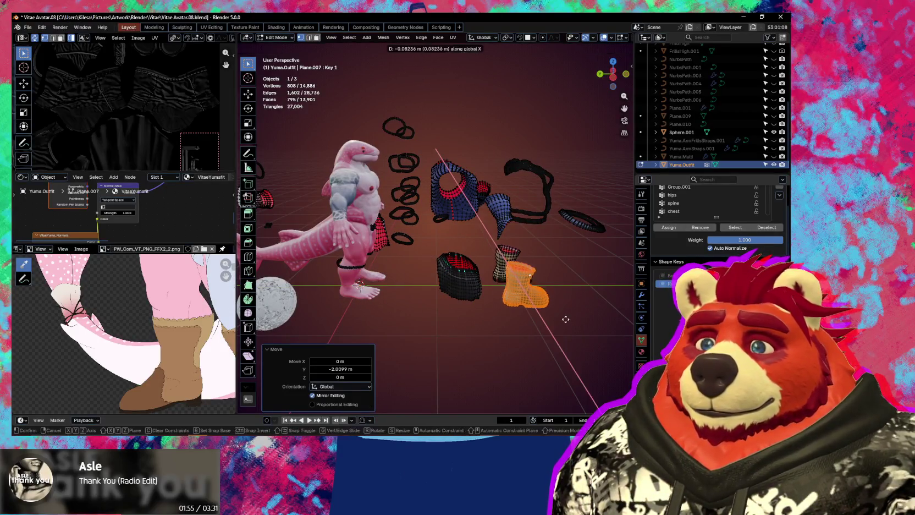
left_click(558, 322)
scroll(370, 275, "up", 1)
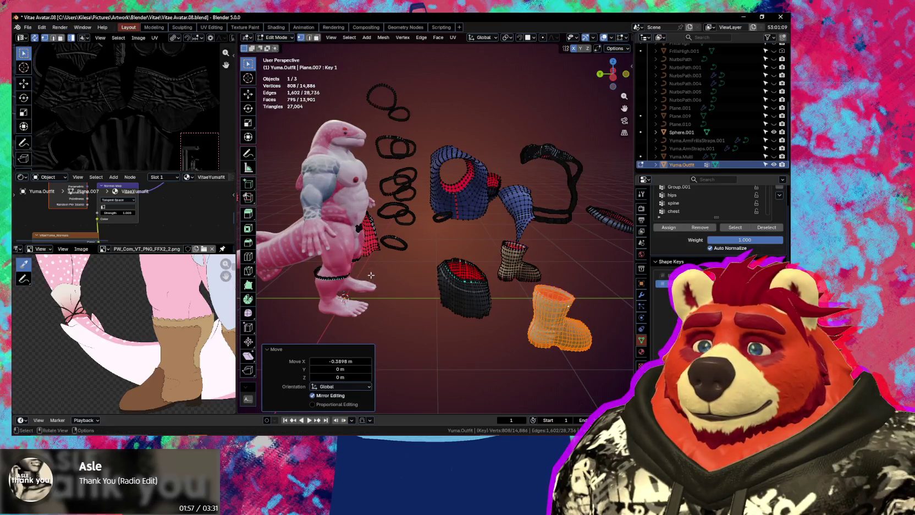
Move the ankle ring out along Y off the shark's feet
double_click(343, 276)
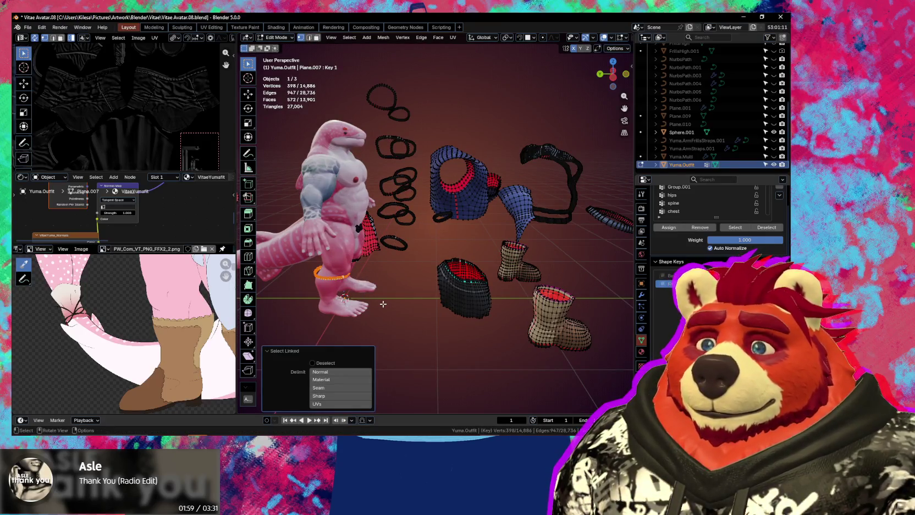
key("g")
key("y")
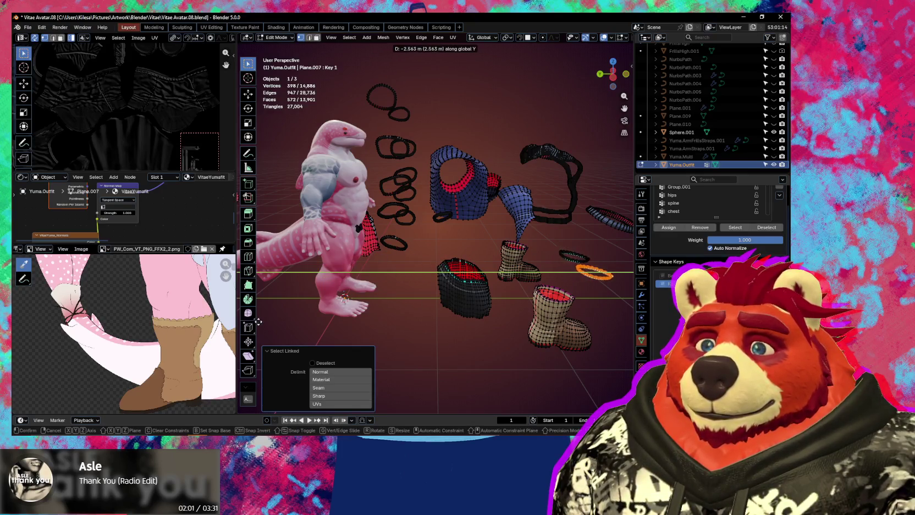
left_click(258, 321)
middle_click_drag(417, 317, 351, 258)
Move the first hip buckle along Y so it floats clear of the shark's body
scroll(341, 248, "up", 2)
scroll(330, 240, "up", 3)
scroll(329, 238, "up", 2)
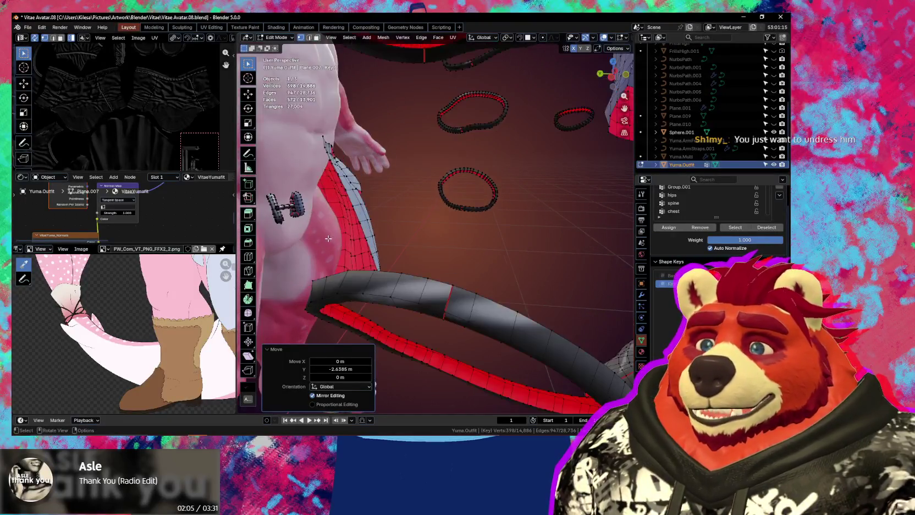
scroll(325, 231, "down", 3)
mouse_move(314, 217)
middle_mouse_down()
mouse_move(324, 220)
mouse_move(317, 236)
middle_mouse_up()
left_click(316, 226)
key("l")
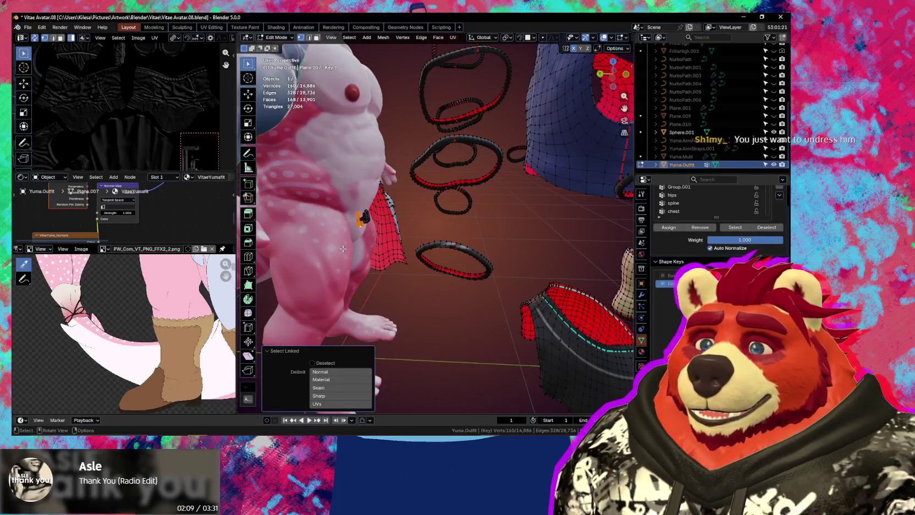
key("g")
key("y")
left_click(390, 235)
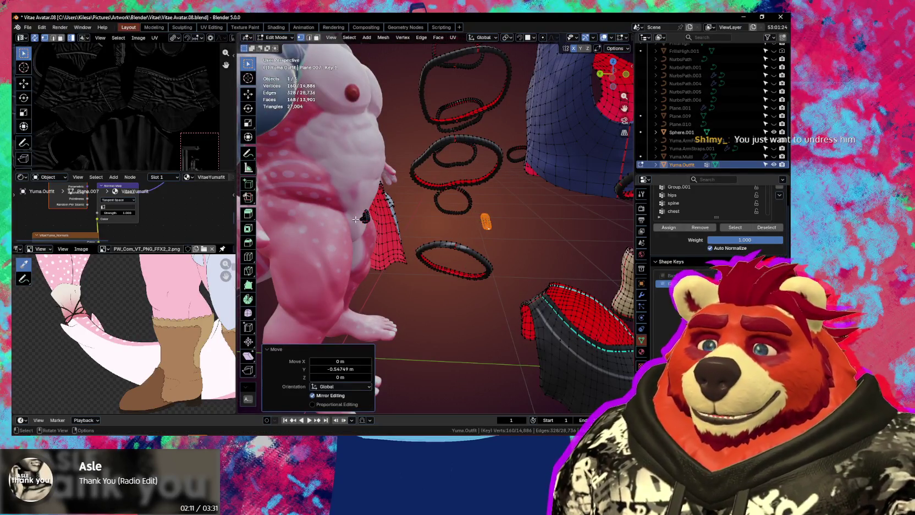
Slide the second hip buckle outward along Y, away from the body
middle_click_drag(355, 219, 297, 207)
left_click(296, 208)
key("l")
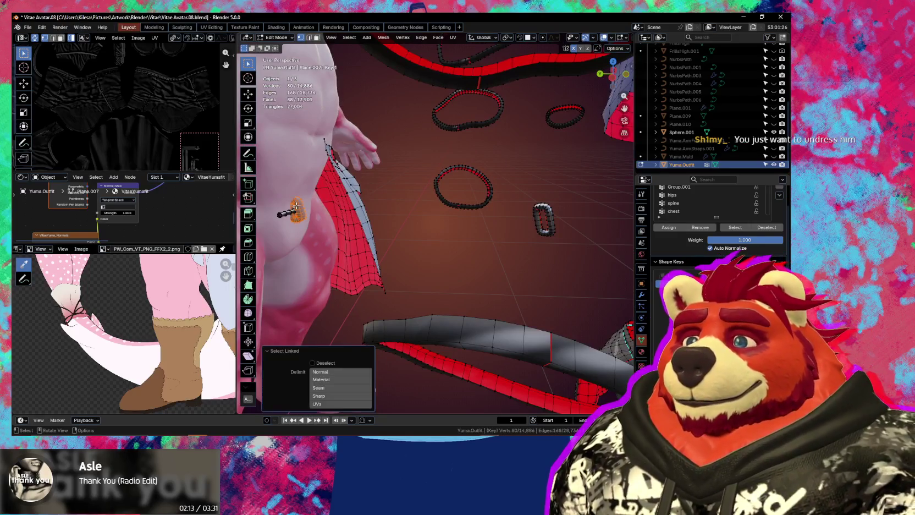
key("g")
key("y")
left_click(594, 240)
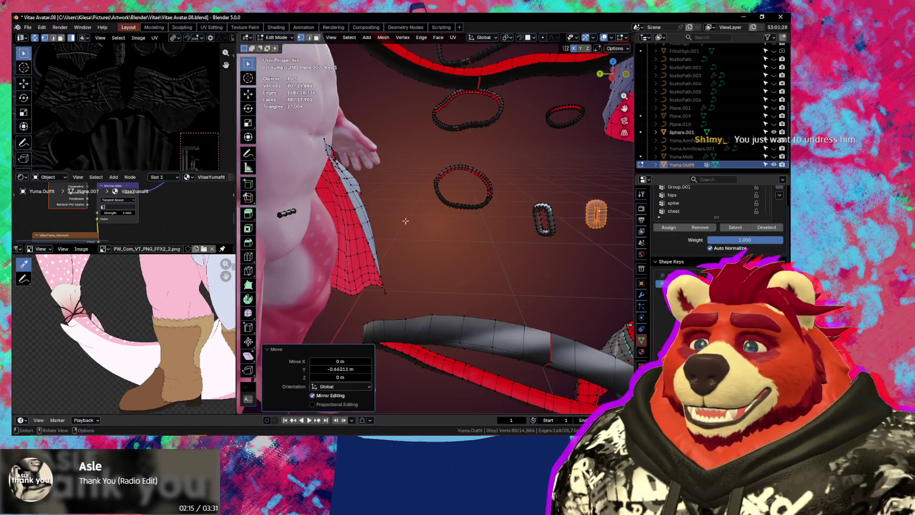
Move the small side buckle along Y, then look in closely at the hip
left_click_drag(293, 221, 275, 231)
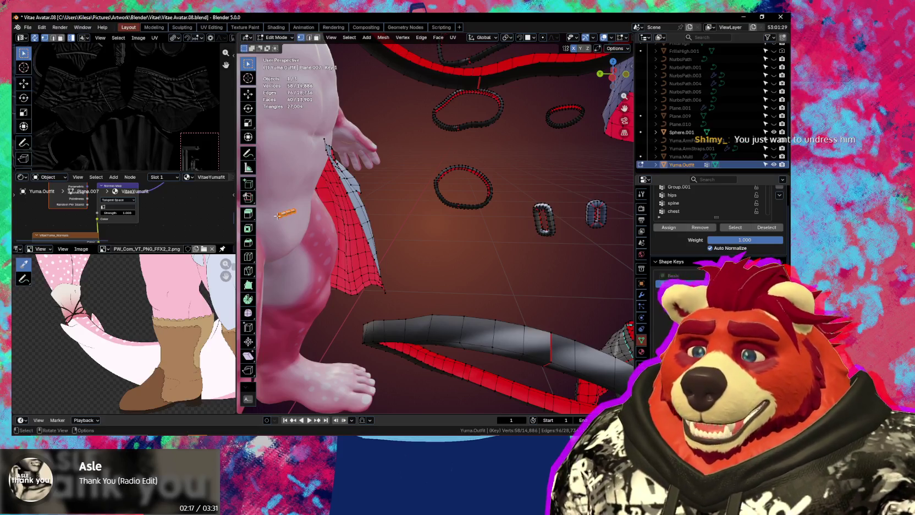
key("ctrl+l")
middle_click_drag(279, 216, 298, 224)
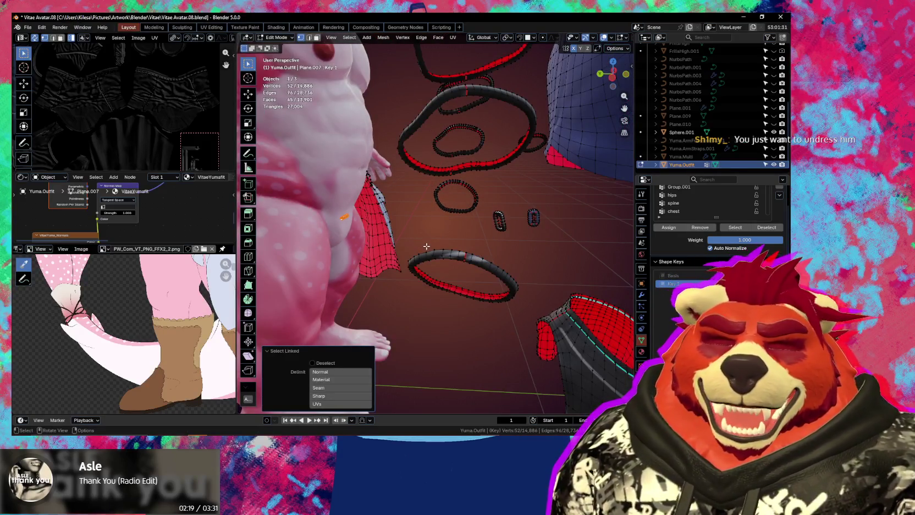
key("g")
key("y")
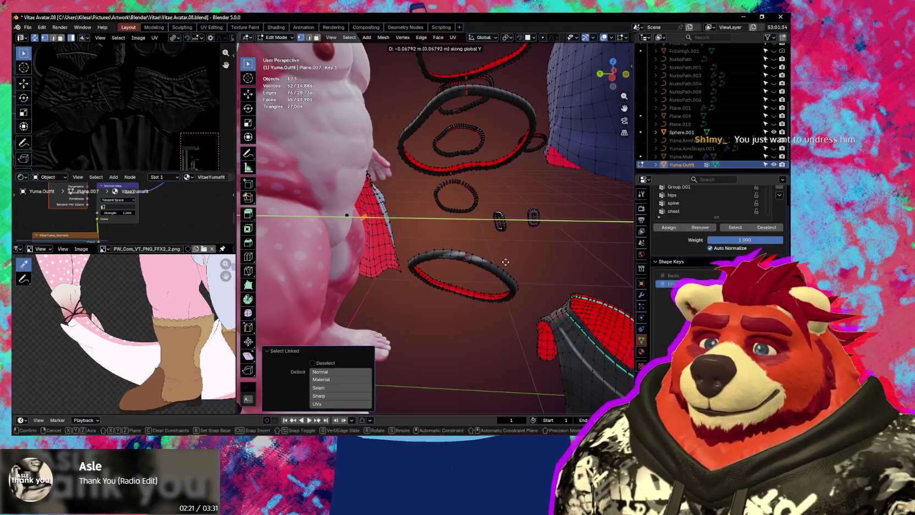
left_click(595, 280)
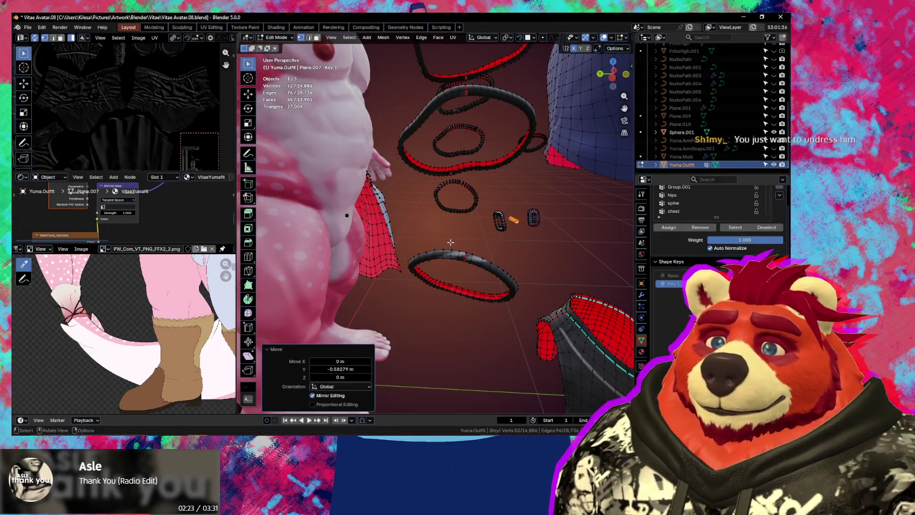
middle_click_drag(450, 242, 353, 234)
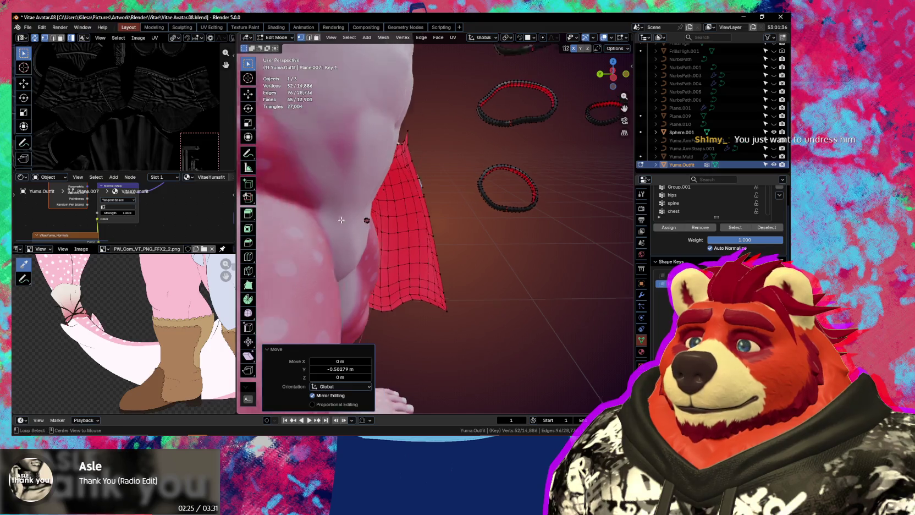
scroll(353, 234, "up", 5)
mouse_move(353, 233)
middle_mouse_down()
mouse_move(314, 223)
mouse_move(425, 234)
middle_mouse_up()
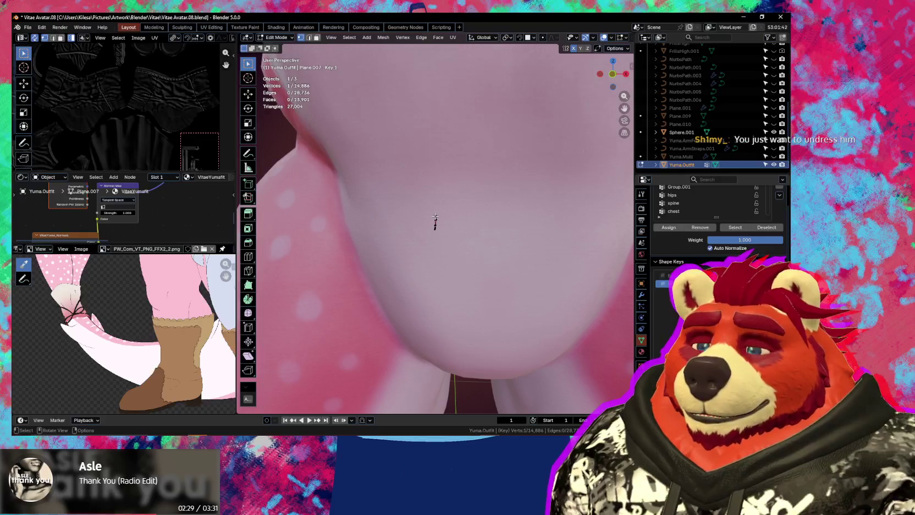
Delete the leftover stray vertices and zoom out to see the whole avatar
key("x")
left_click(457, 228)
scroll(456, 229, "down", 5)
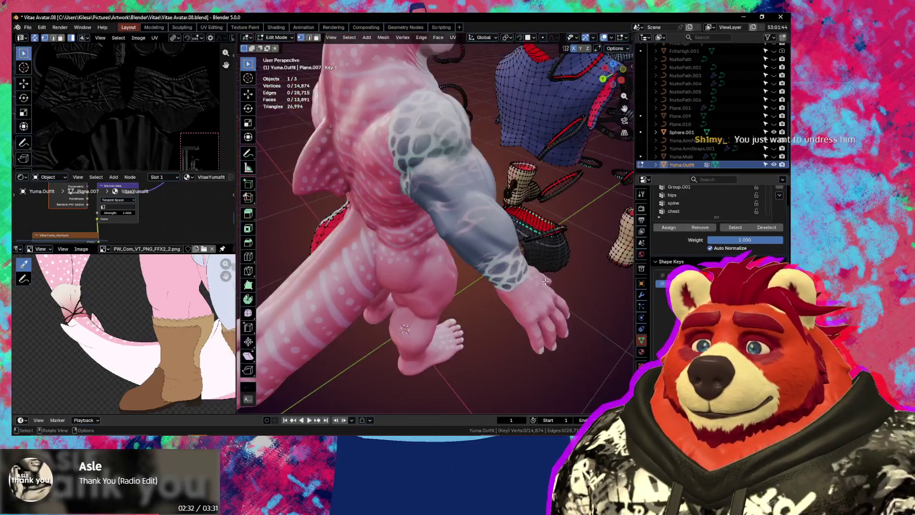
mouse_move(456, 229)
middle_mouse_down()
mouse_move(481, 301)
mouse_move(273, 231)
mouse_move(431, 264)
mouse_move(387, 245)
mouse_move(415, 302)
mouse_move(434, 308)
middle_mouse_up()
scroll(273, 231, "up", 5)
scroll(274, 231, "down", 5)
Move the cloth panel and waist piece out beside the shark, about 1.05 m and 1.38 m
key("l")
key("g")
key("x")
left_click(553, 329)
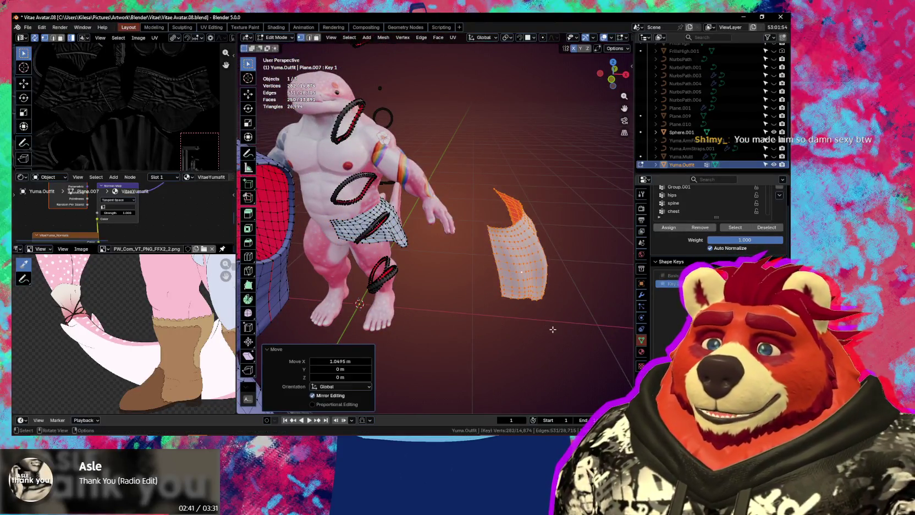
left_click(400, 234)
key("l")
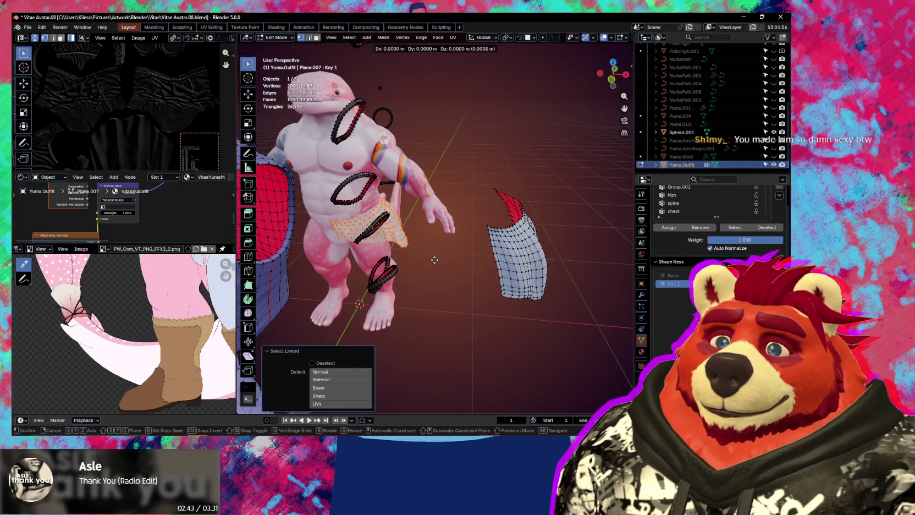
key("g")
key("y")
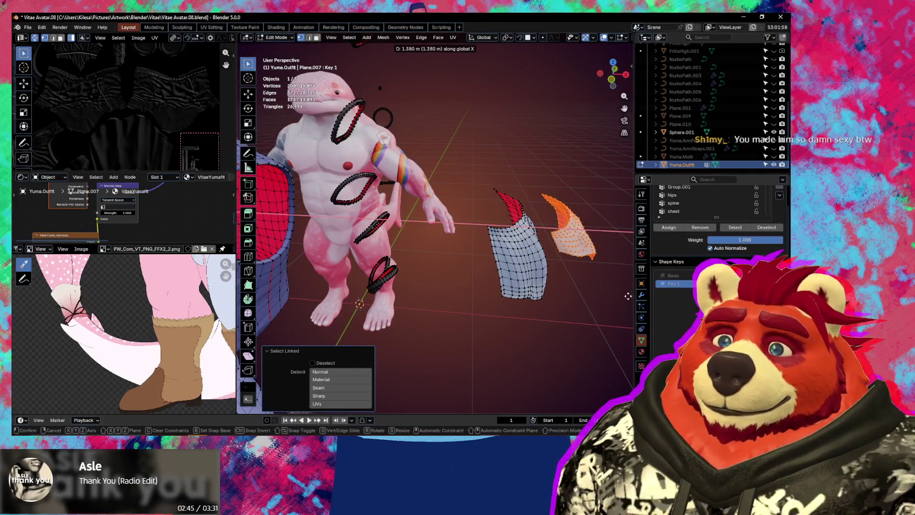
left_click(627, 296)
mouse_move(628, 296)
middle_mouse_down()
mouse_move(441, 258)
mouse_move(498, 282)
mouse_move(411, 280)
mouse_move(465, 282)
middle_mouse_up()
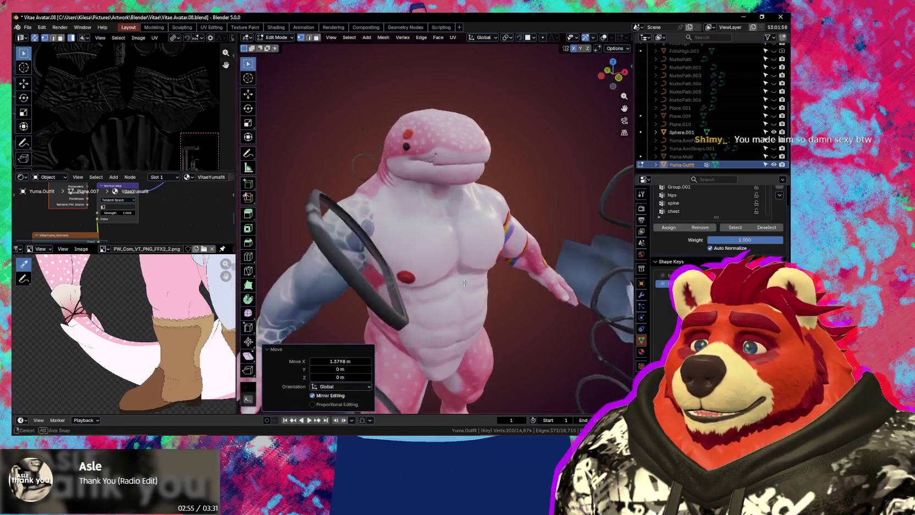
Frame the shark with its boots, skirt and floating outfit pieces, then show the texture-layer sidebar
middle_click_drag(465, 282, 432, 254)
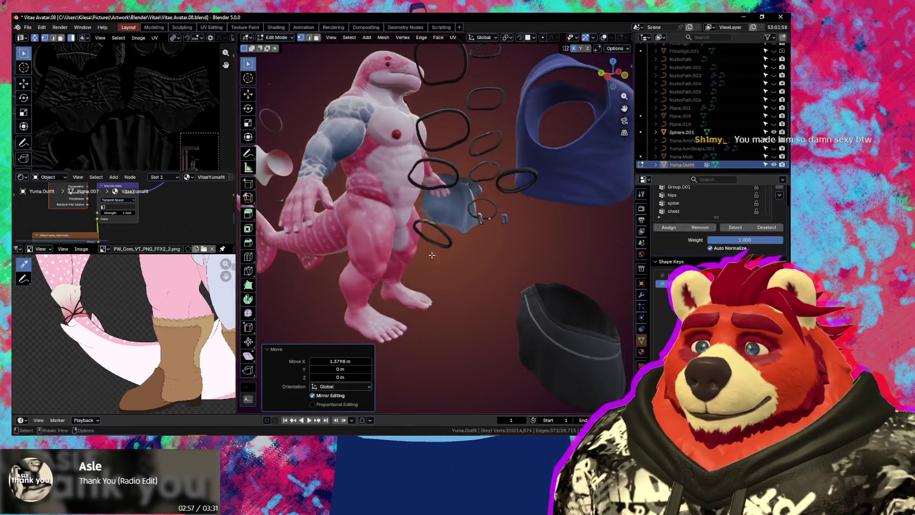
scroll(407, 269, "down", 3)
scroll(381, 283, "down", 2)
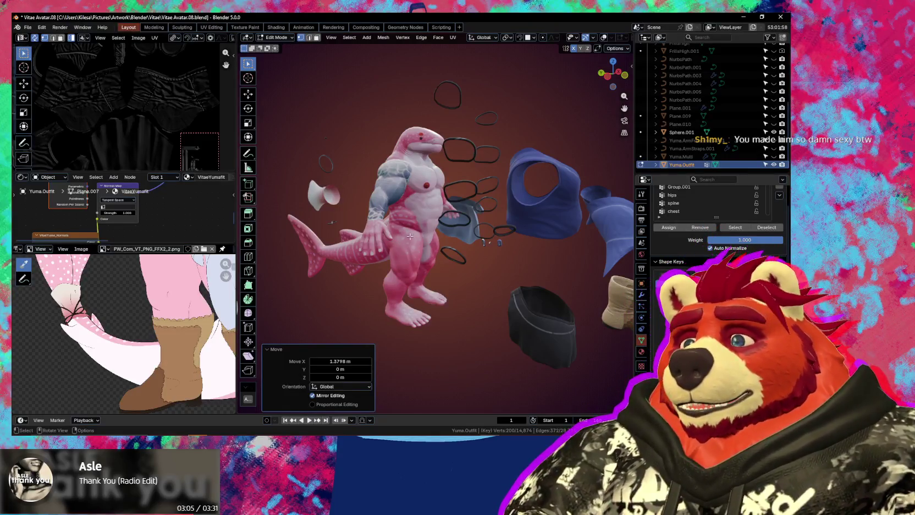
mouse_move(426, 306)
middle_mouse_down()
mouse_move(555, 276)
mouse_move(438, 214)
mouse_move(524, 242)
mouse_move(511, 214)
mouse_move(576, 245)
mouse_move(398, 188)
mouse_move(543, 215)
middle_mouse_up()
scroll(439, 241, "up", 3)
scroll(414, 215, "up", 3)
scroll(498, 216, "down", 2)
middle_click_drag(464, 220, 448, 225)
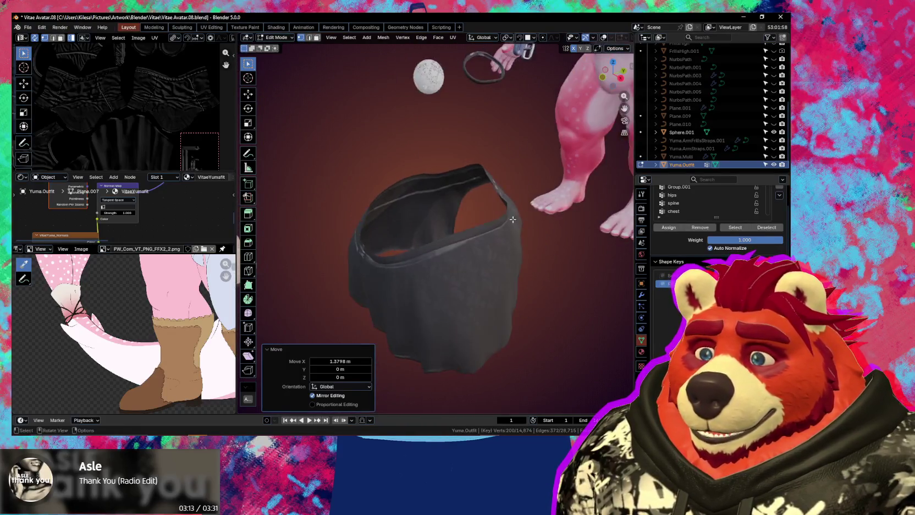
middle_click_drag(428, 219, 480, 237)
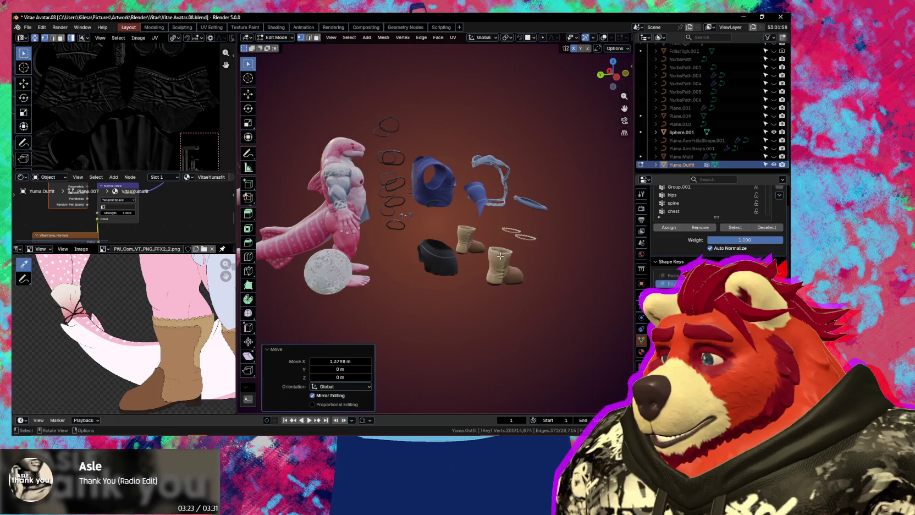
key("n")
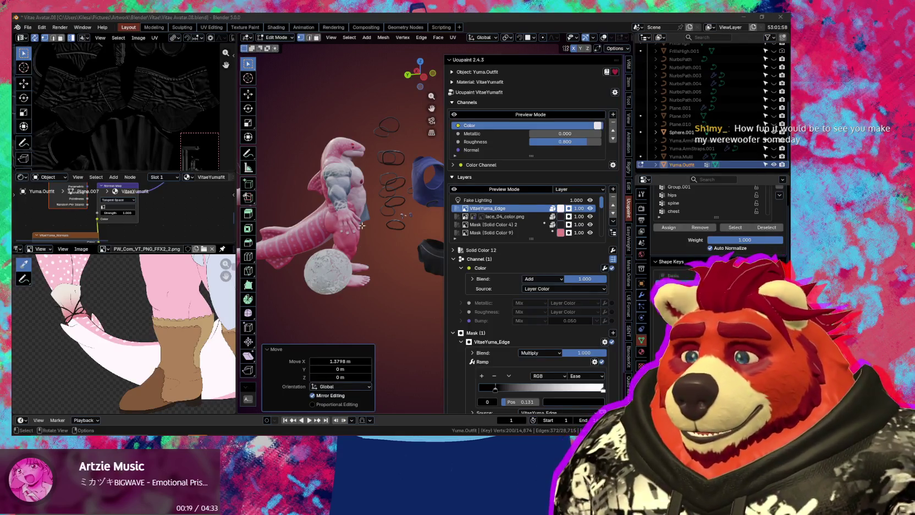
Undo the last change, hide the sidebar, and inspect the belt ring and boots
key("ctrl+z")
key("n")
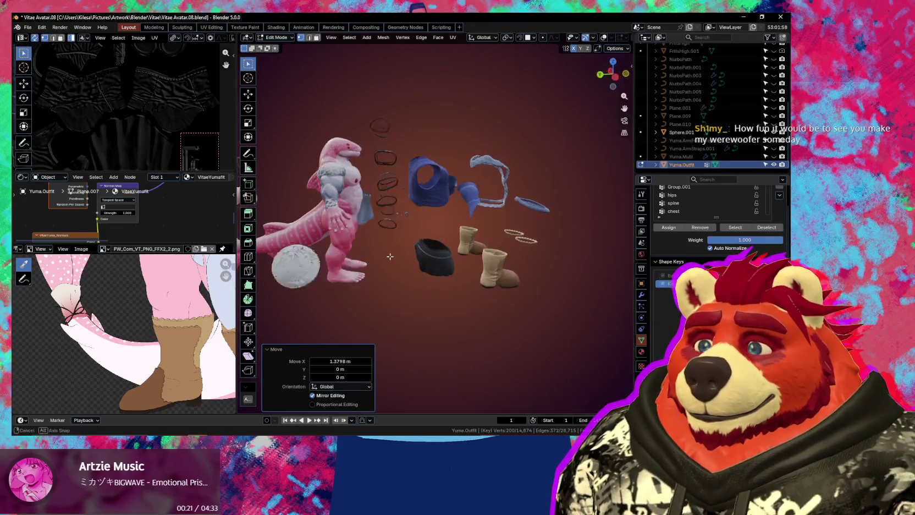
mouse_move(403, 245)
middle_mouse_down()
mouse_move(414, 179)
mouse_move(529, 217)
mouse_move(496, 231)
mouse_move(413, 225)
mouse_move(430, 266)
middle_mouse_up()
scroll(414, 179, "up", 5)
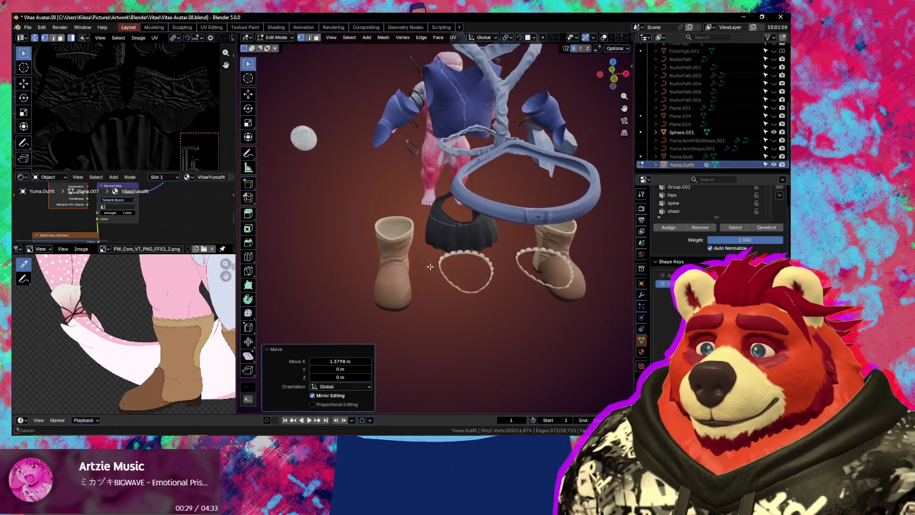
scroll(531, 236, "up", 2)
scroll(495, 235, "up", 2)
scroll(449, 236, "up", 3)
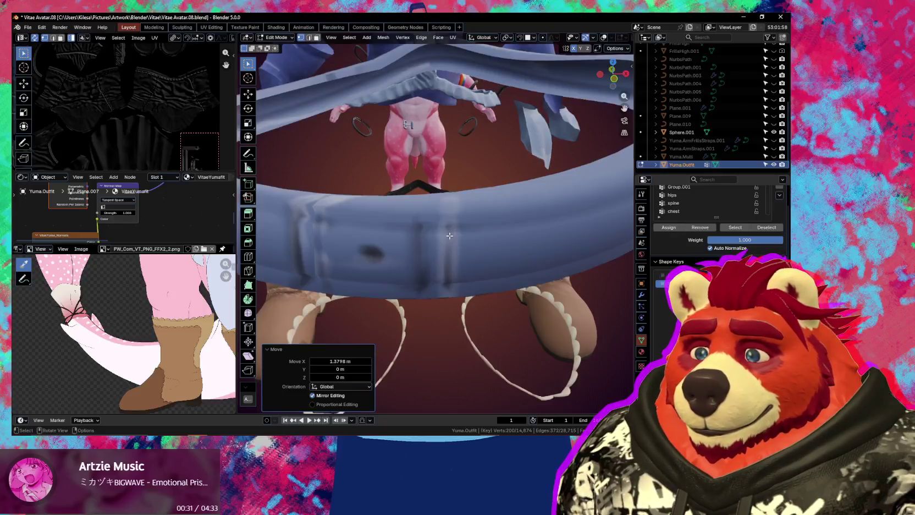
scroll(448, 235, "down", 4)
scroll(448, 236, "up", 2)
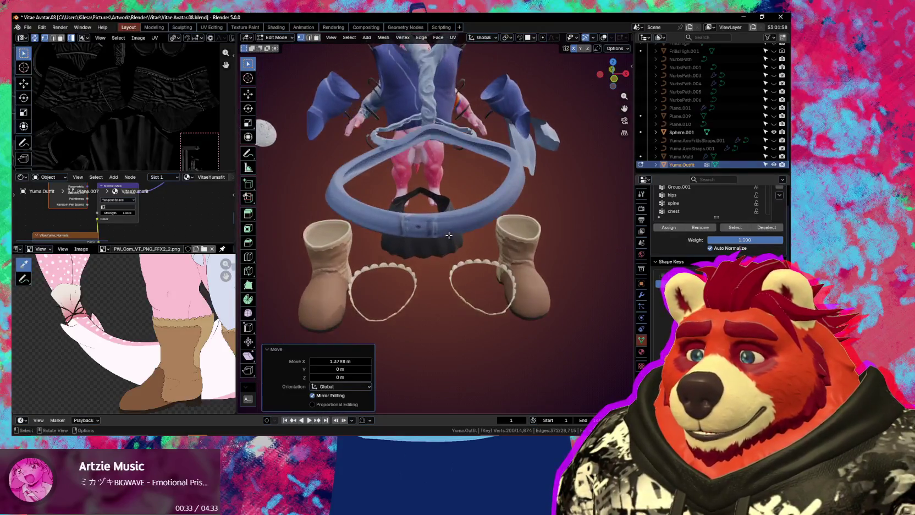
scroll(449, 236, "up", 2)
mouse_move(449, 236)
middle_mouse_down()
mouse_move(441, 218)
mouse_move(609, 239)
mouse_move(325, 284)
mouse_move(528, 322)
middle_mouse_up()
Zoom and orbit to a rear-side view of the textured pieces around the shark
scroll(441, 218, "down", 2)
scroll(442, 218, "down", 3)
scroll(608, 238, "up", 3)
scroll(608, 239, "down", 3)
scroll(325, 284, "up", 1)
scroll(418, 297, "up", 3)
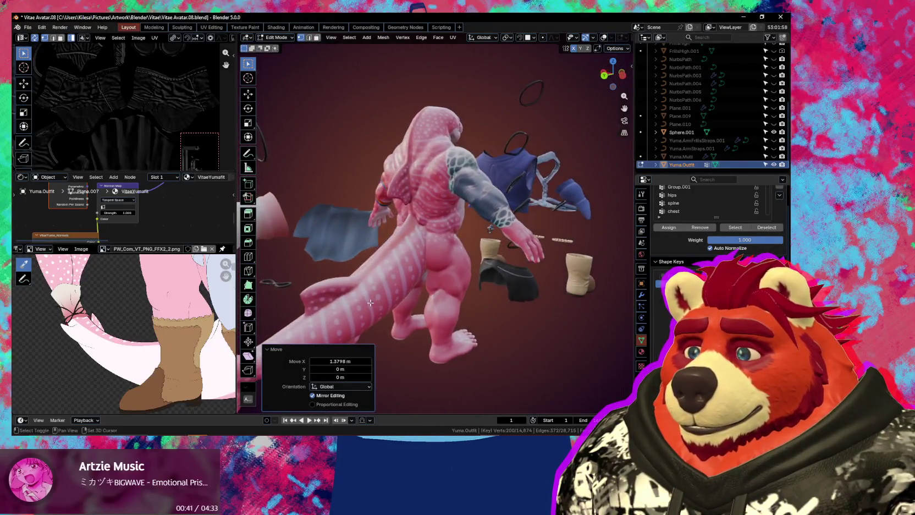
mouse_move(358, 304)
middle_mouse_down()
mouse_move(388, 289)
mouse_move(408, 297)
mouse_move(507, 271)
mouse_move(487, 271)
mouse_move(433, 327)
mouse_move(402, 331)
middle_mouse_up()
scroll(389, 288, "up", 2)
scroll(389, 288, "up", 2)
scroll(440, 286, "down", 3)
scroll(484, 275, "up", 3)
scroll(507, 270, "down", 3)
scroll(498, 275, "up", 3)
scroll(498, 275, "down", 3)
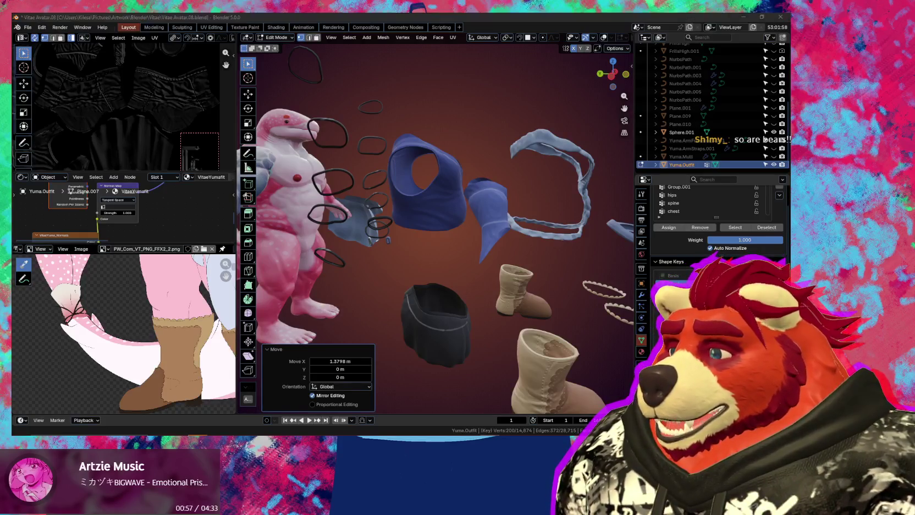
left_click(779, 275)
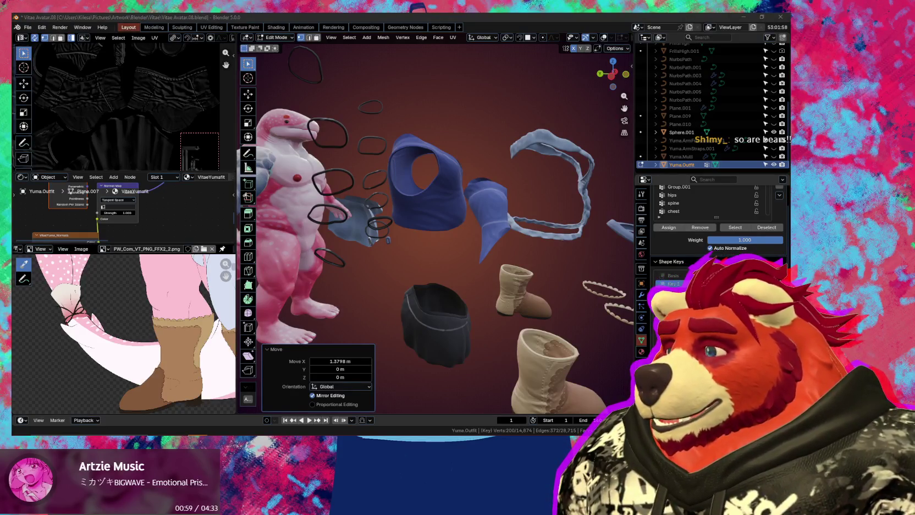